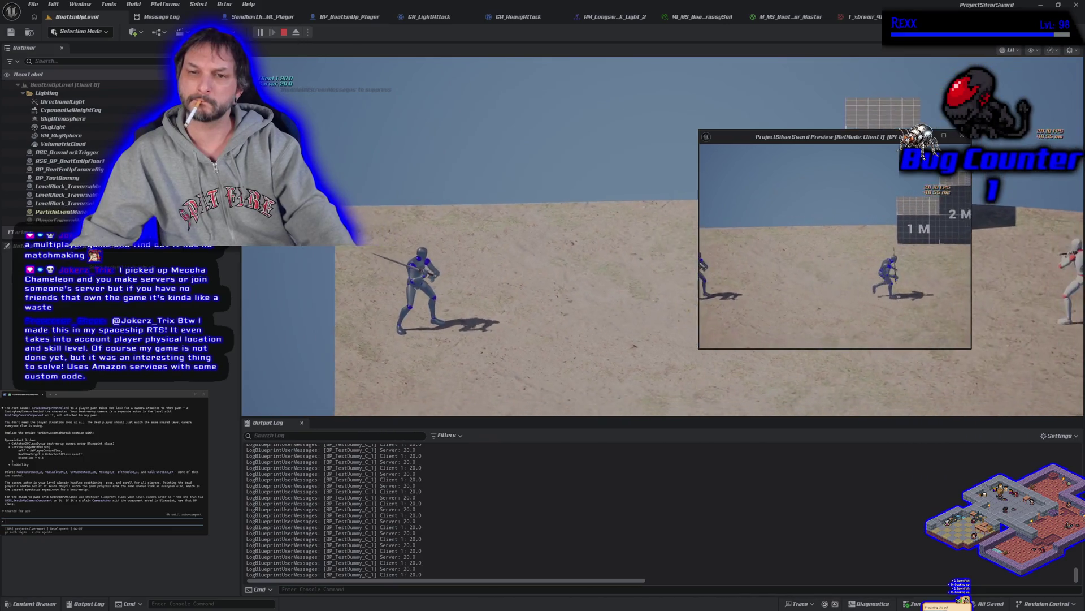
- Stop the test game and connect End Ability's execution output to Set Life Span in GA_Death
key("Escape")
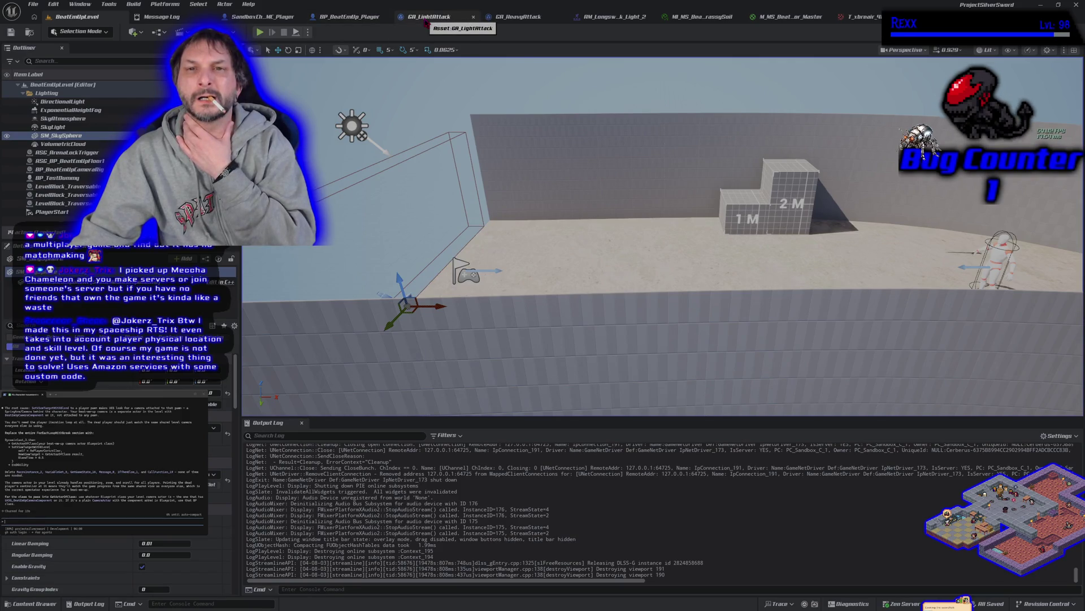
left_click(915, 16)
left_click_drag(733, 457, 585, 463)
mouse_move(535, 415)
left_mouse_down()
mouse_move(407, 195)
mouse_move(413, 126)
left_mouse_up()
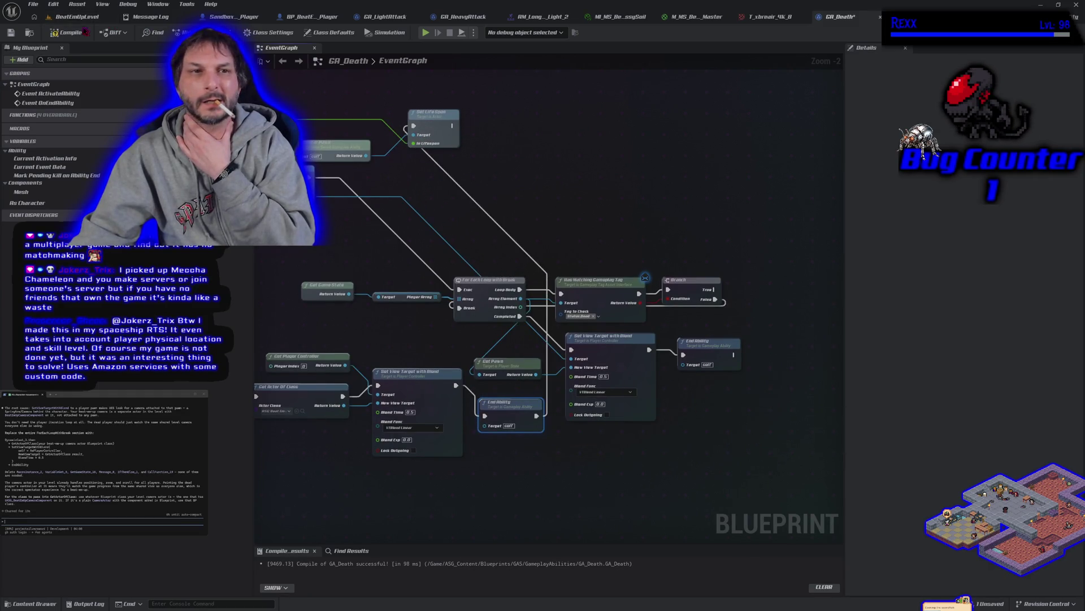
- Compile and save GA_Death, then start a Play In Editor session of BeatEmUpLevel
left_click(79, 32)
key("ctrl+s")
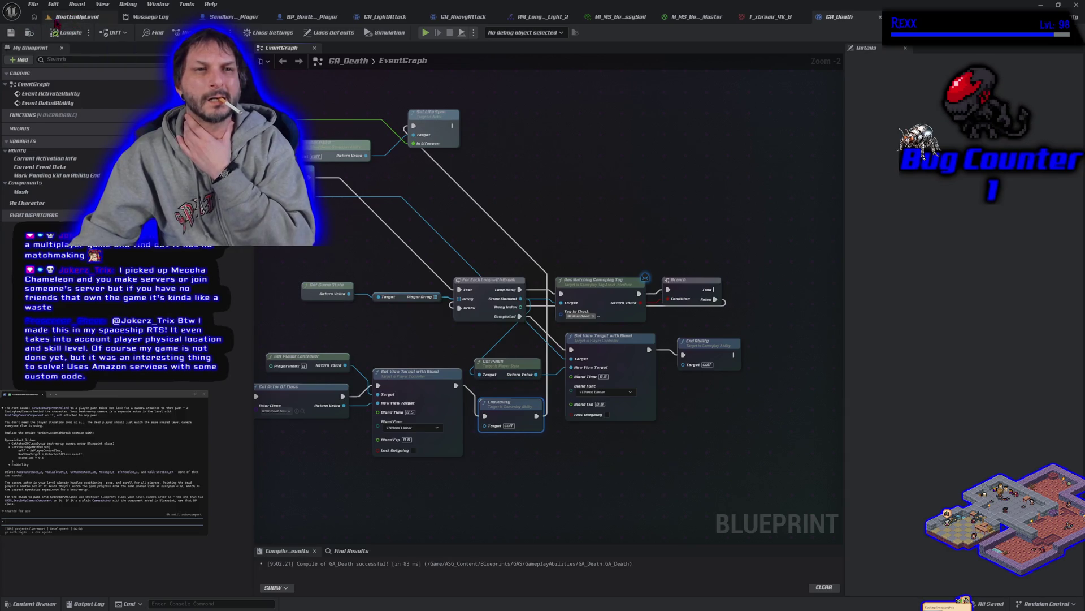
left_click(57, 21)
left_click(260, 32)
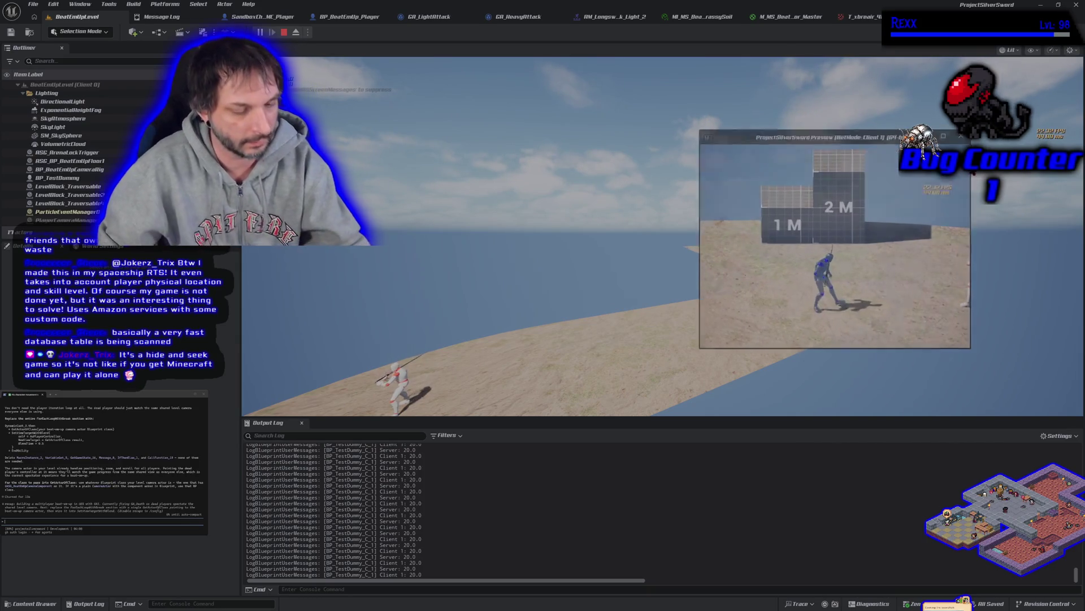
- Stop the test play, break the execution wire into Set Life Span, then recompile and save GA_Death
key("Escape")
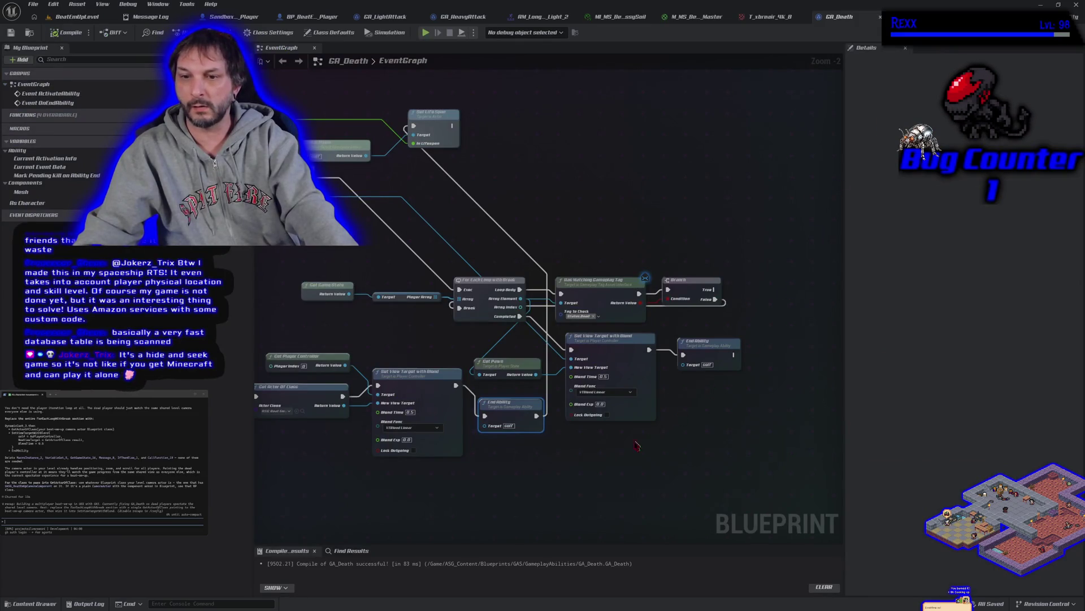
left_click_drag(636, 445, 662, 454)
mouse_move(422, 479)
left_mouse_down()
mouse_move(695, 436)
mouse_move(358, 460)
left_mouse_up()
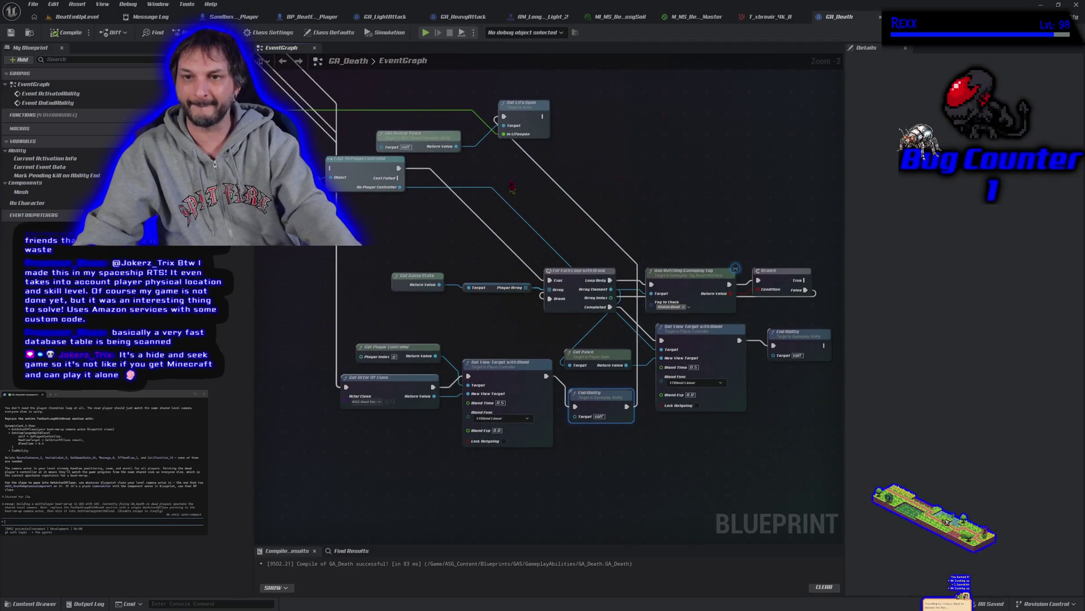
left_click(504, 117, "alt")
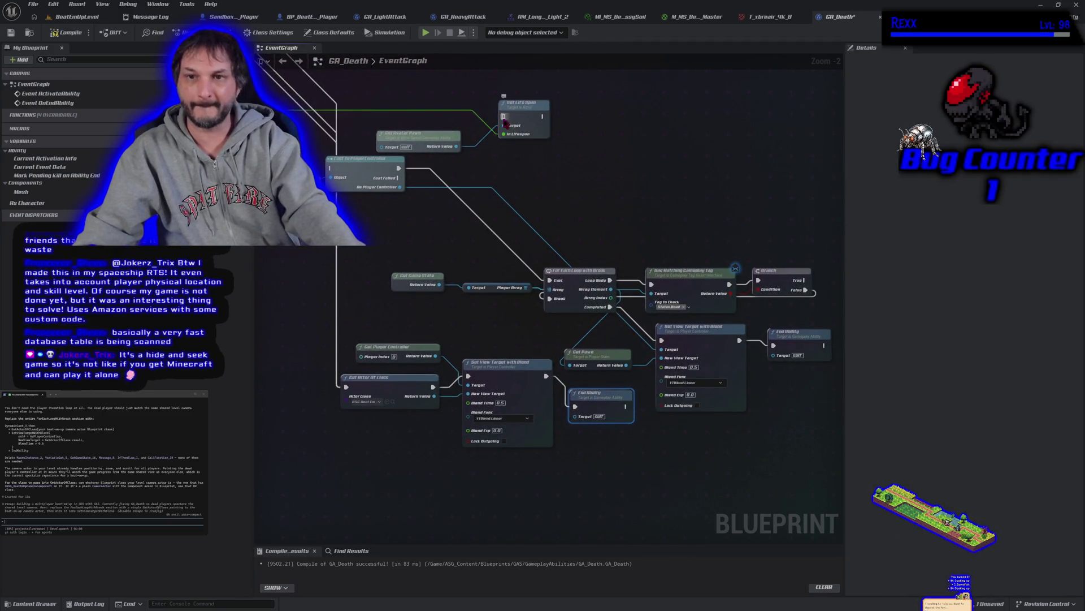
left_click(67, 33)
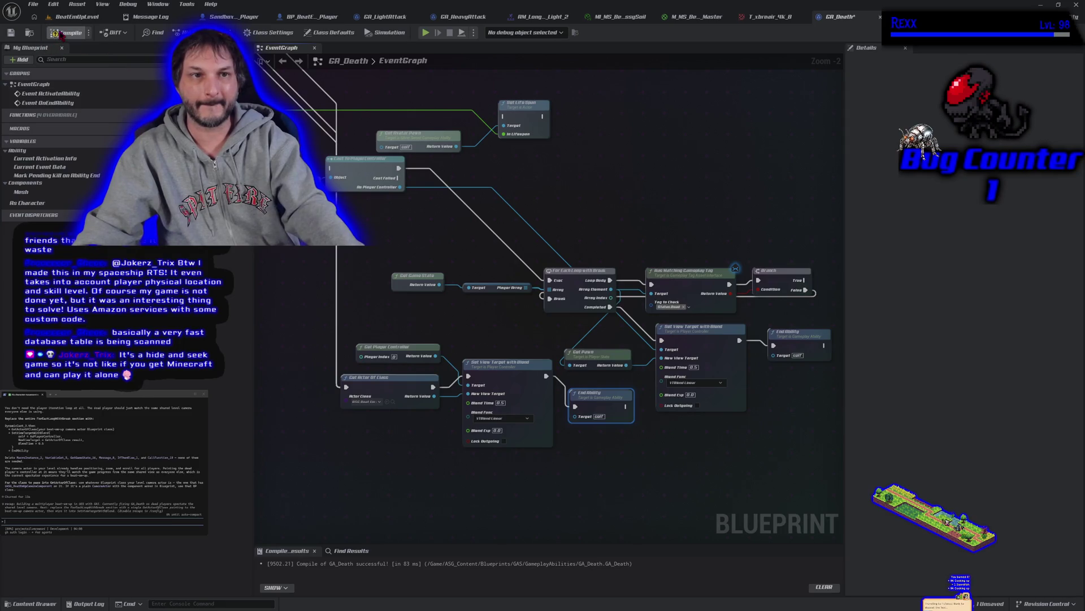
left_click(11, 32)
- Back on BeatEmUpLevel, give the game view input control, play-test, then stop
left_click(76, 17)
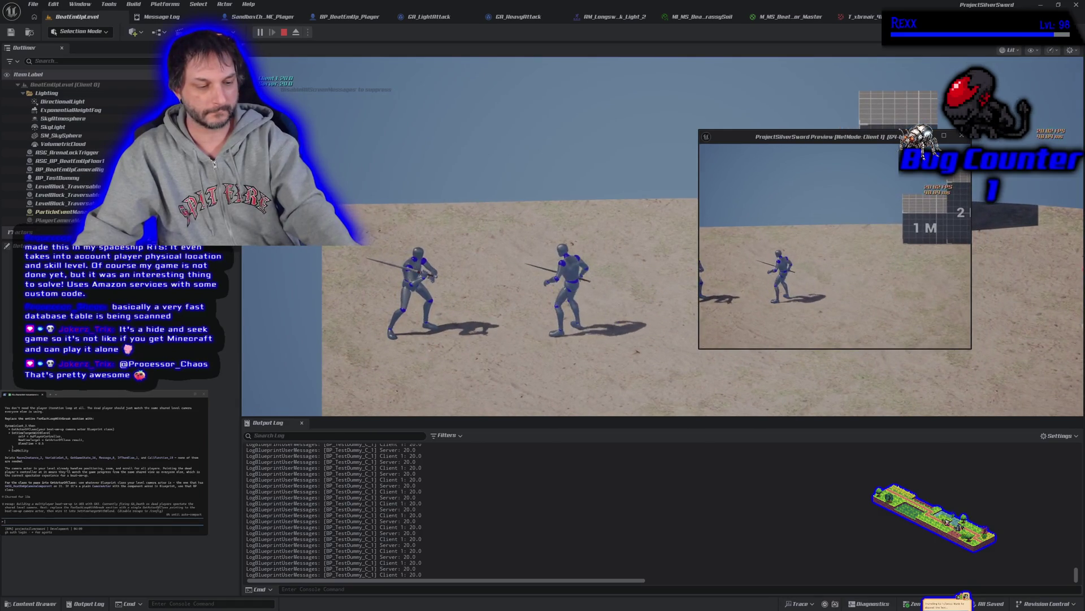
left_click(723, 197)
left_click(722, 197)
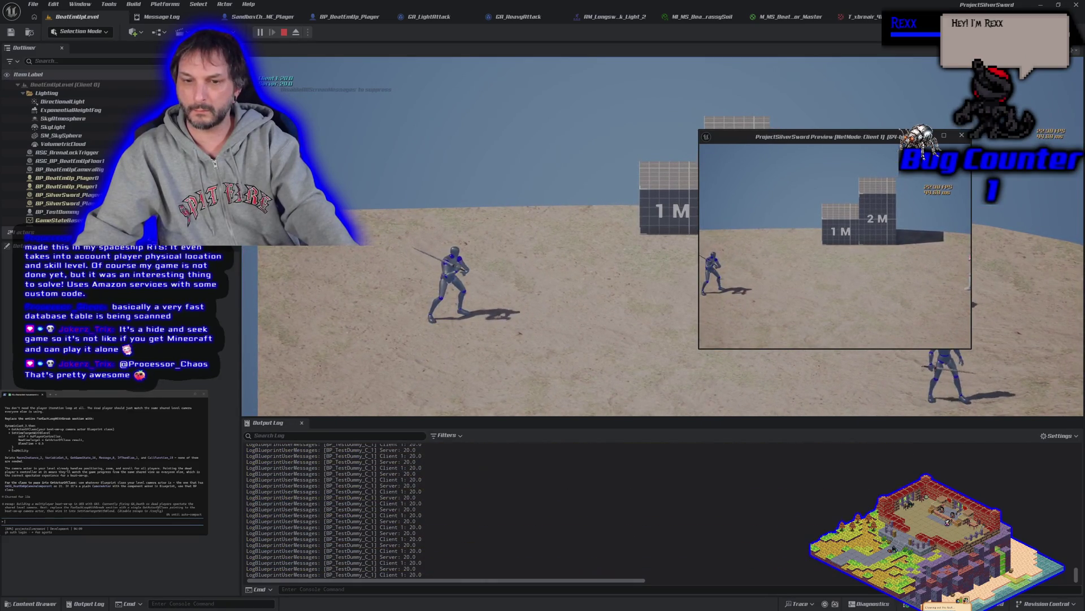
key("Escape")
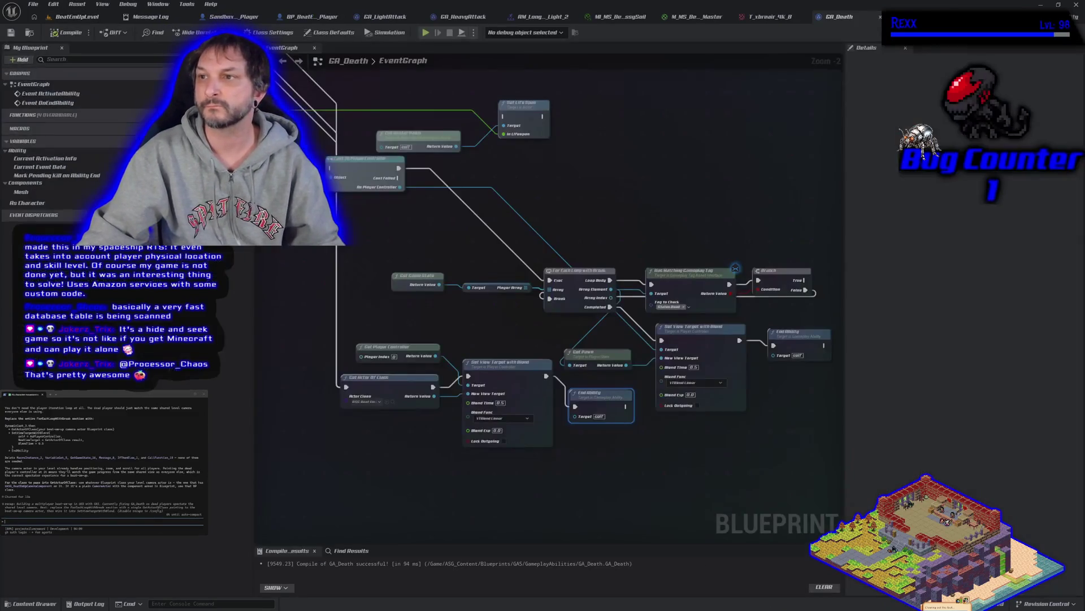
- Rewire End Ability's output, break the In Lifespan link on Set Life Span, and save GA_Death
left_click_drag(625, 406, 502, 117)
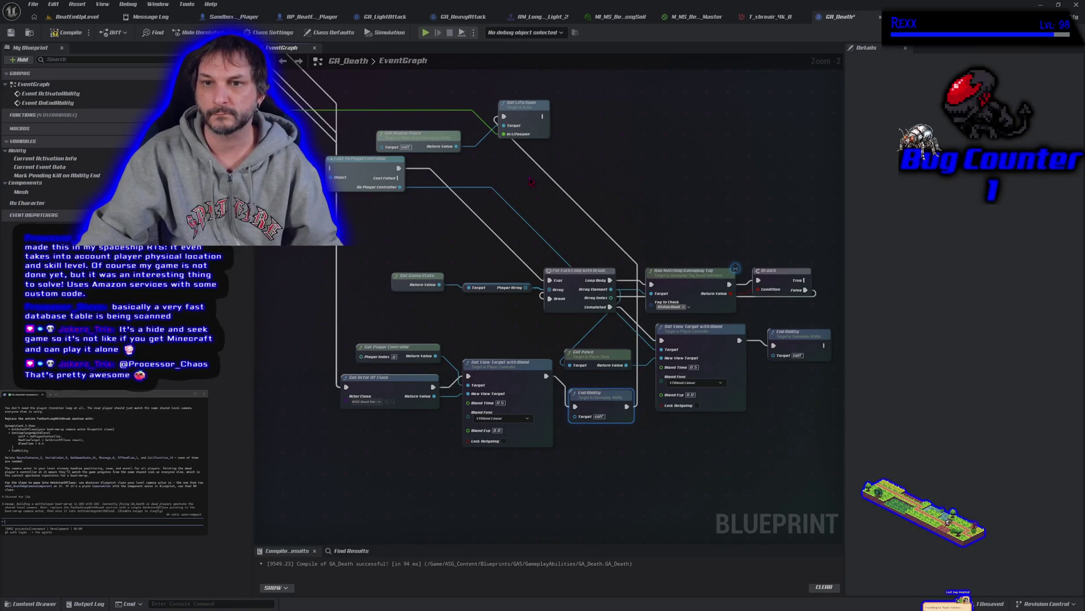
left_click_drag(583, 203, 645, 233)
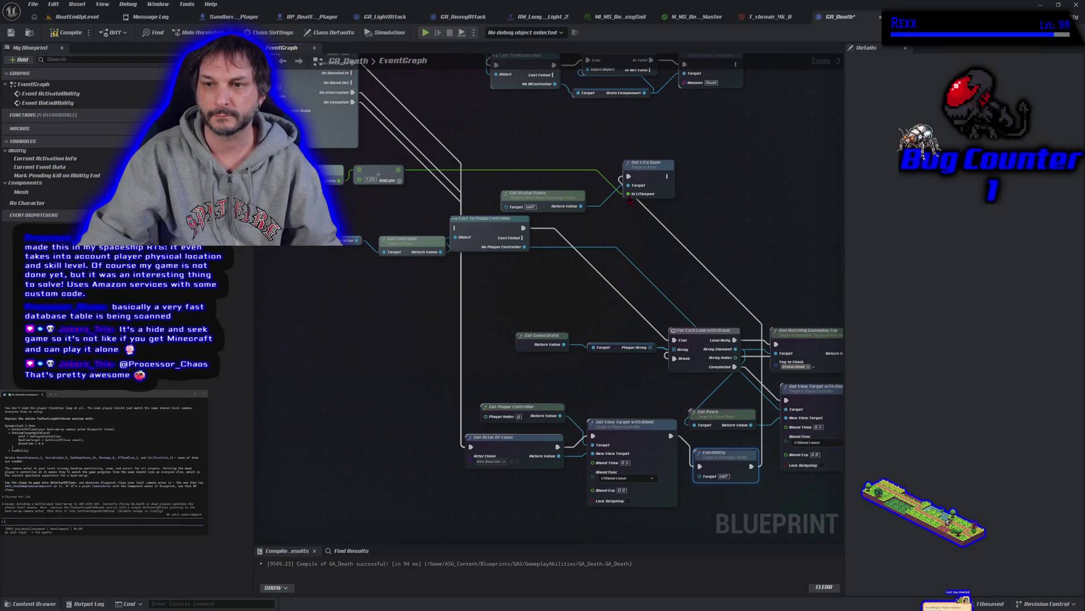
right_click(629, 194)
left_click(653, 226)
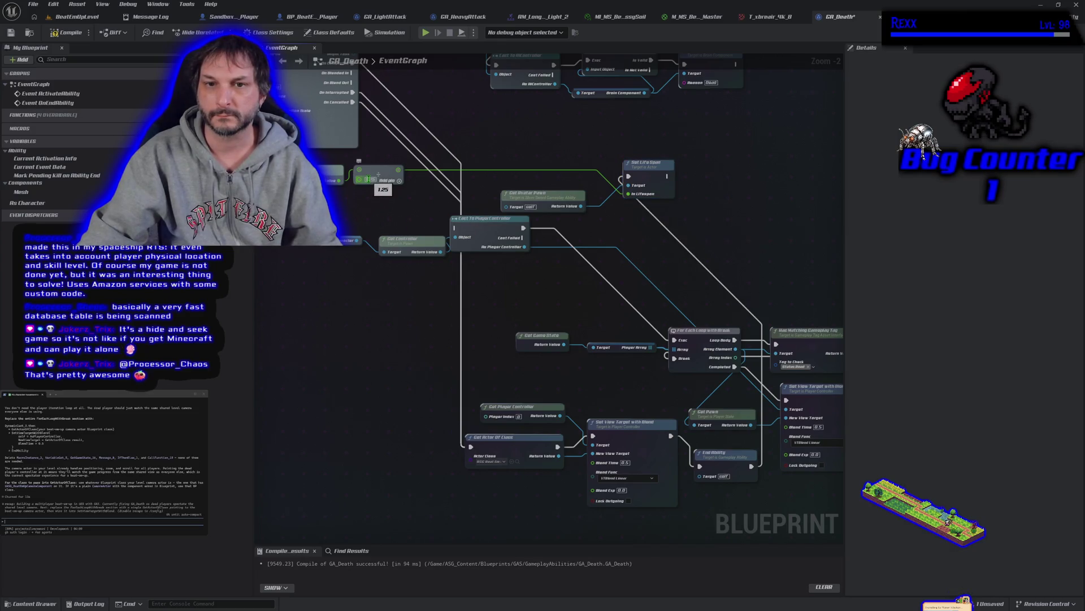
left_click(11, 32)
- Run a brief test play, stop it, and return to the BeatEmUpLevel editor
left_click(426, 32)
key("Escape")
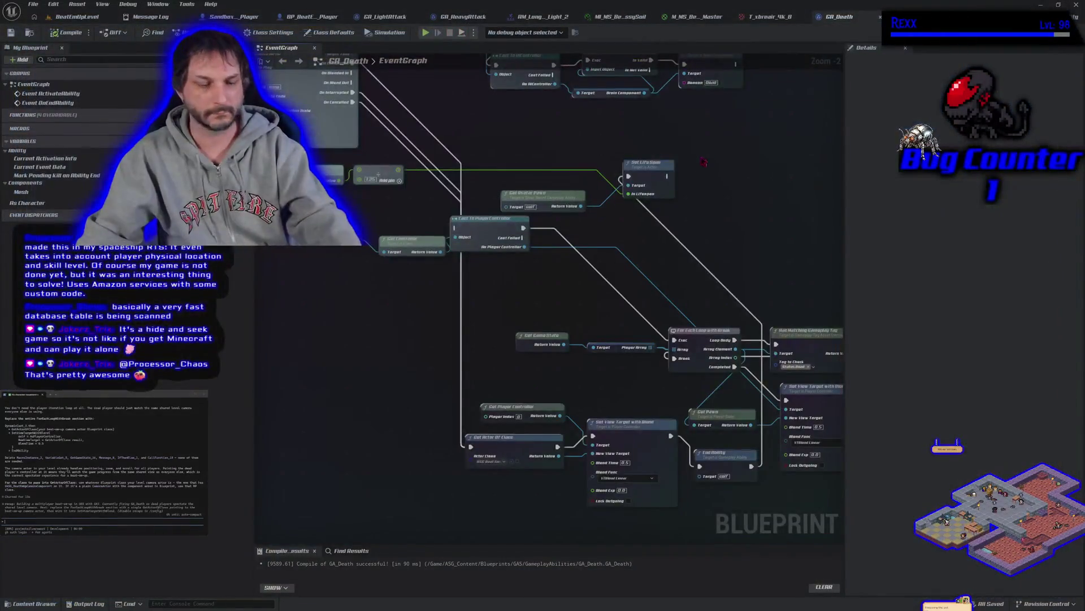
left_click(76, 17)
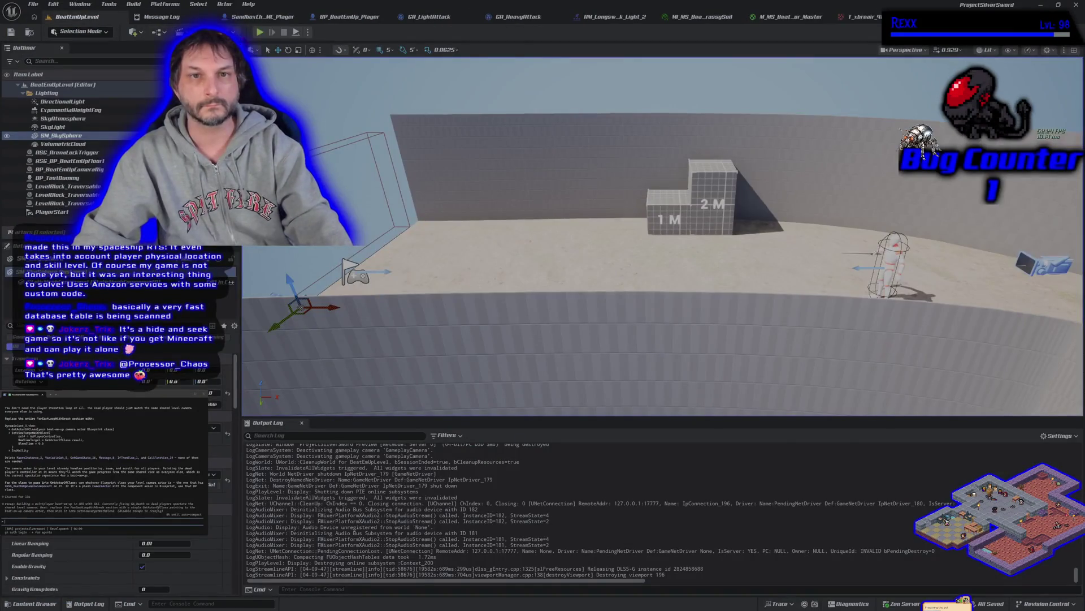
- Run a test play of BeatEmUpLevel and stop it
left_click(260, 33)
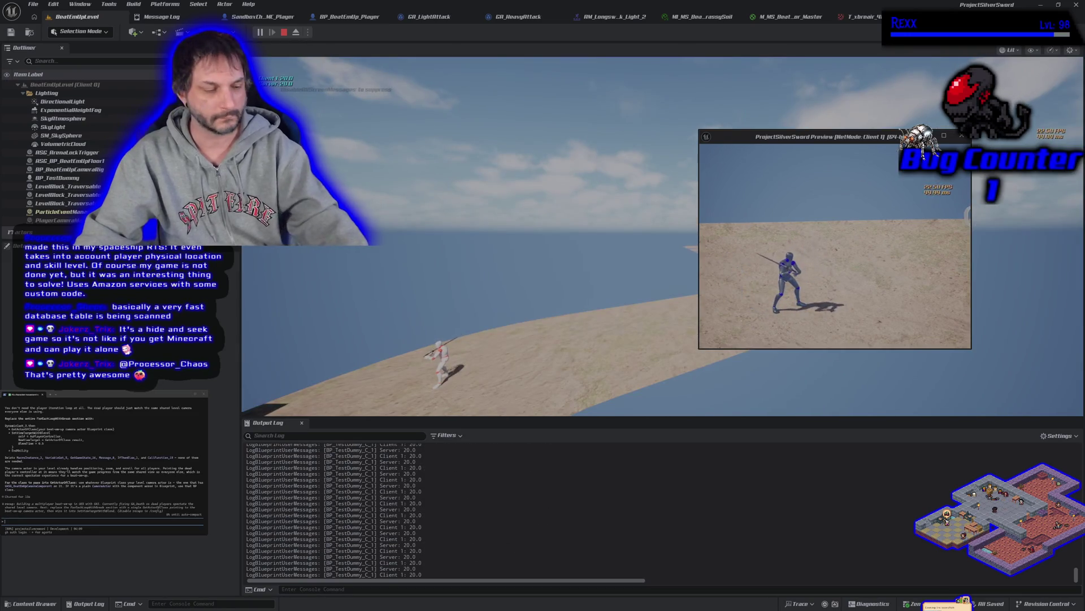
key("Escape")
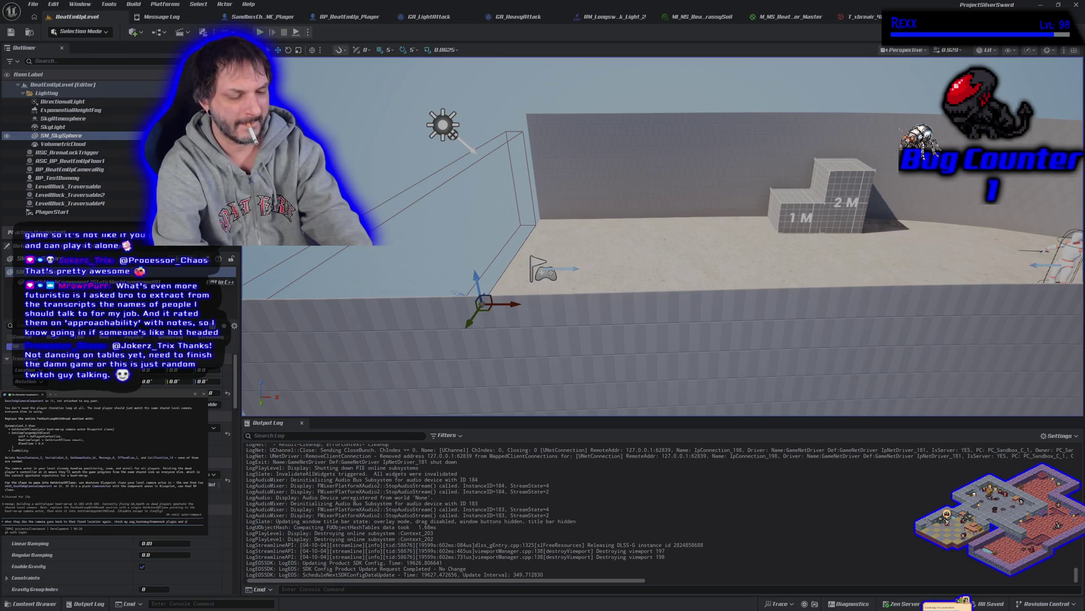
- Finish typing the prompt ('hat worked'), send it to the terminal assistant, then bring up the Steam store page
type("hat worked")
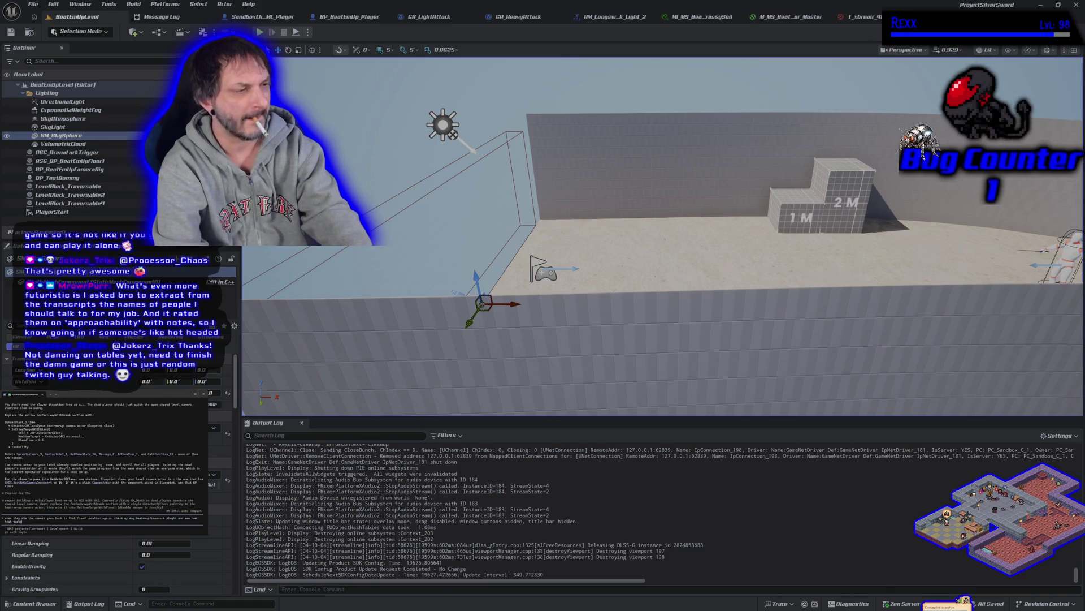
key("Return")
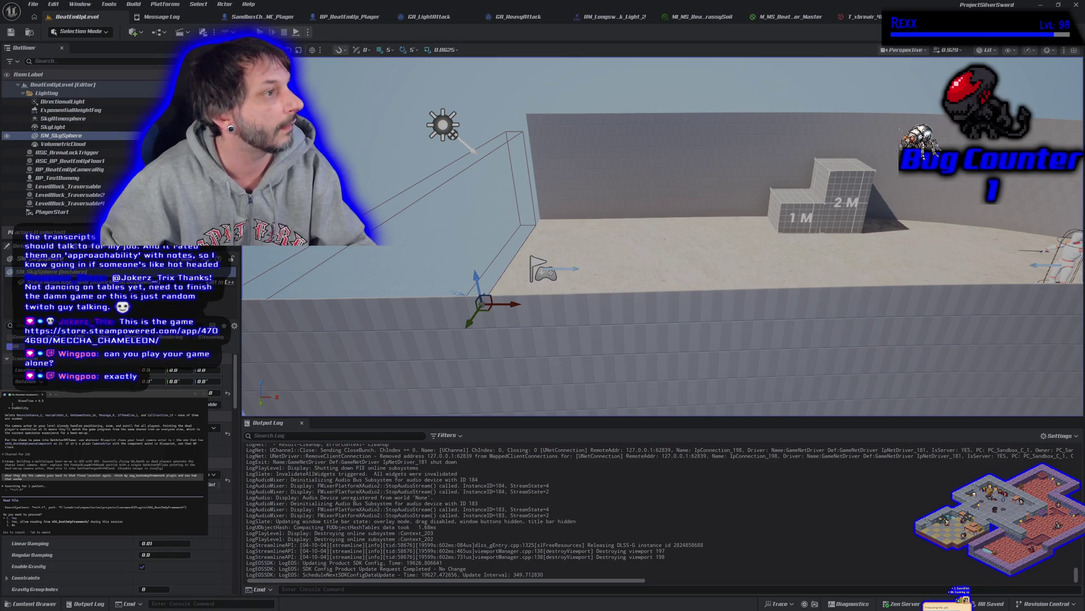
key("alt+Tab")
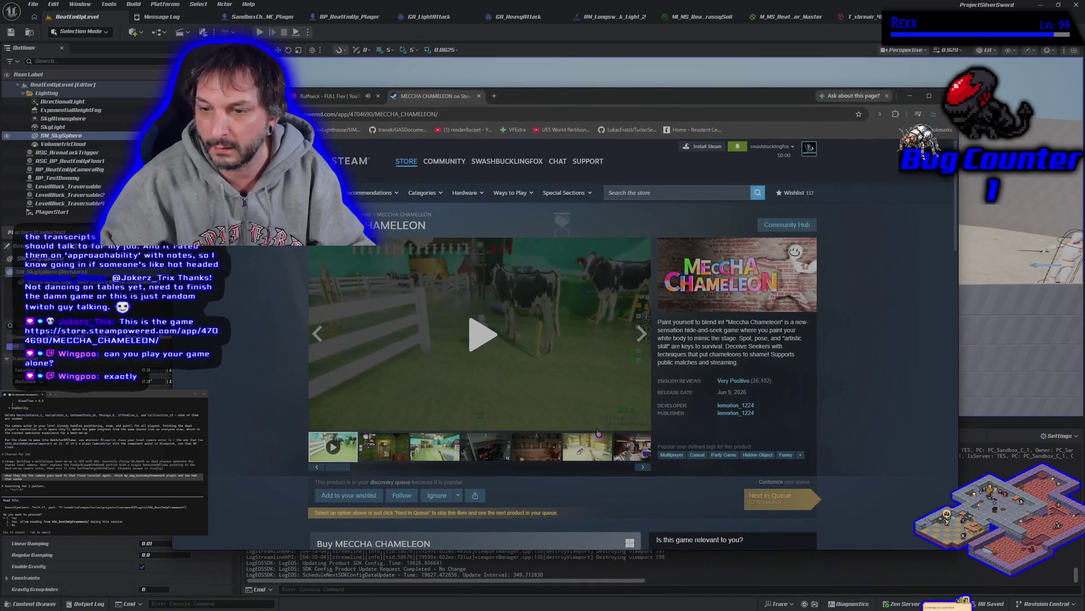
- Play the MECCHA CHAMELEON trailer fullscreen, exit fullscreen, close the store page, and minimize the browser
left_click(546, 367)
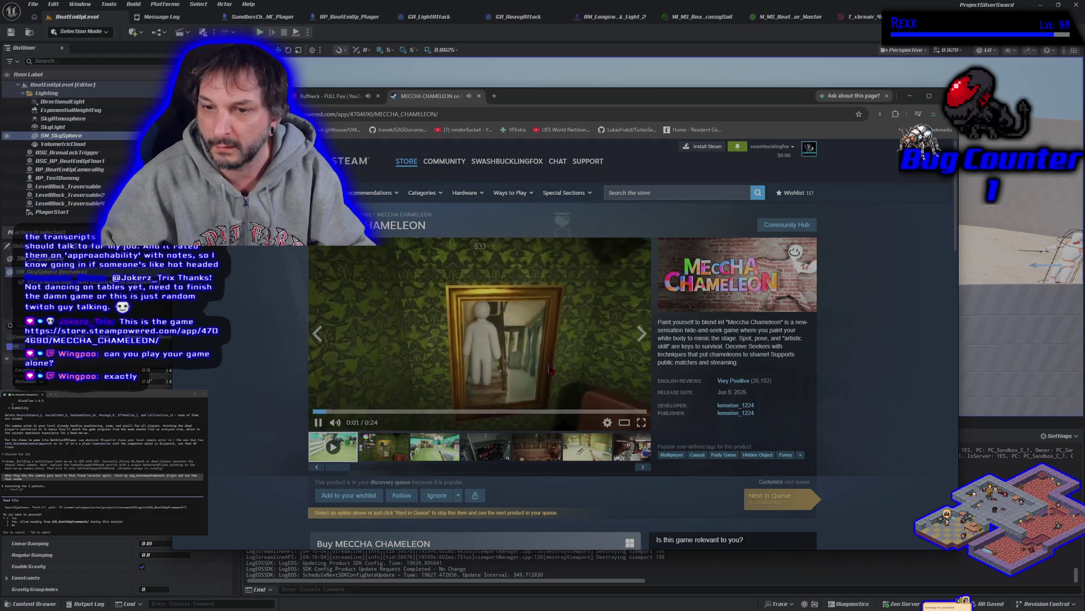
left_click(641, 422)
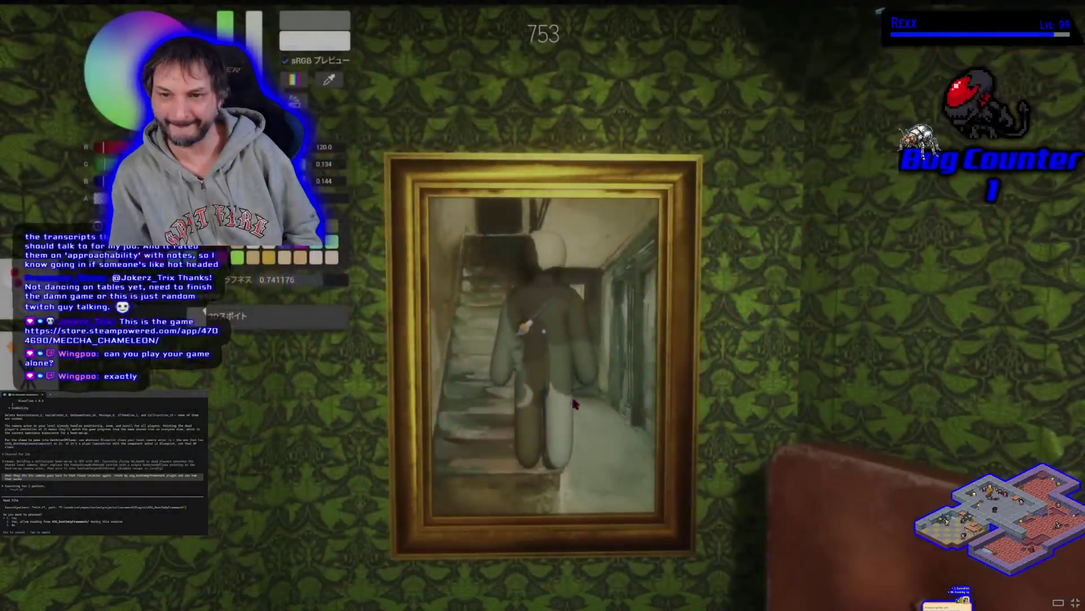
key("Escape")
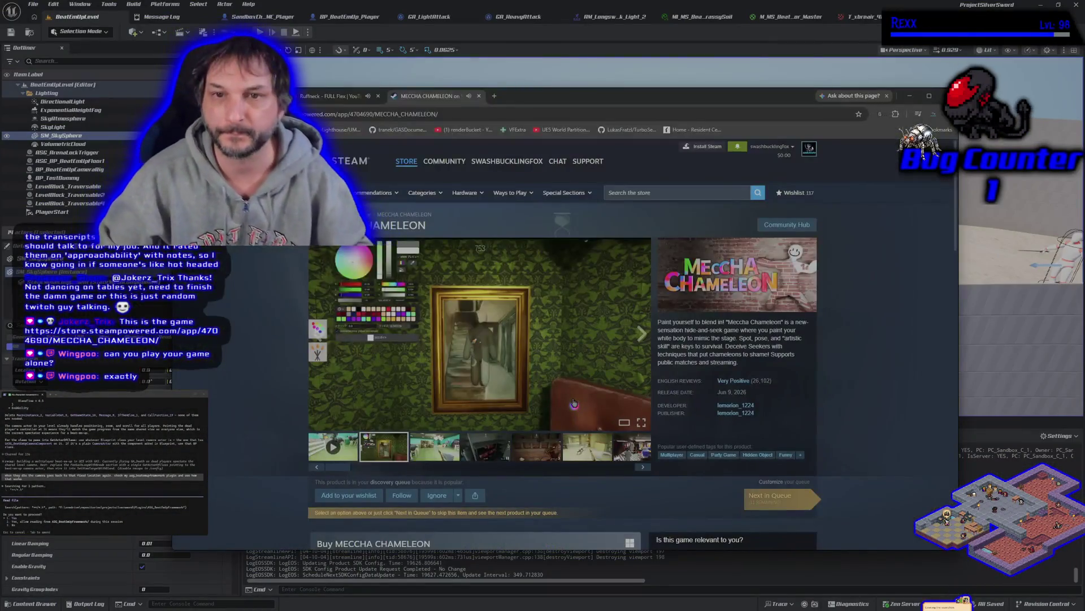
left_click(479, 96)
left_click(910, 96)
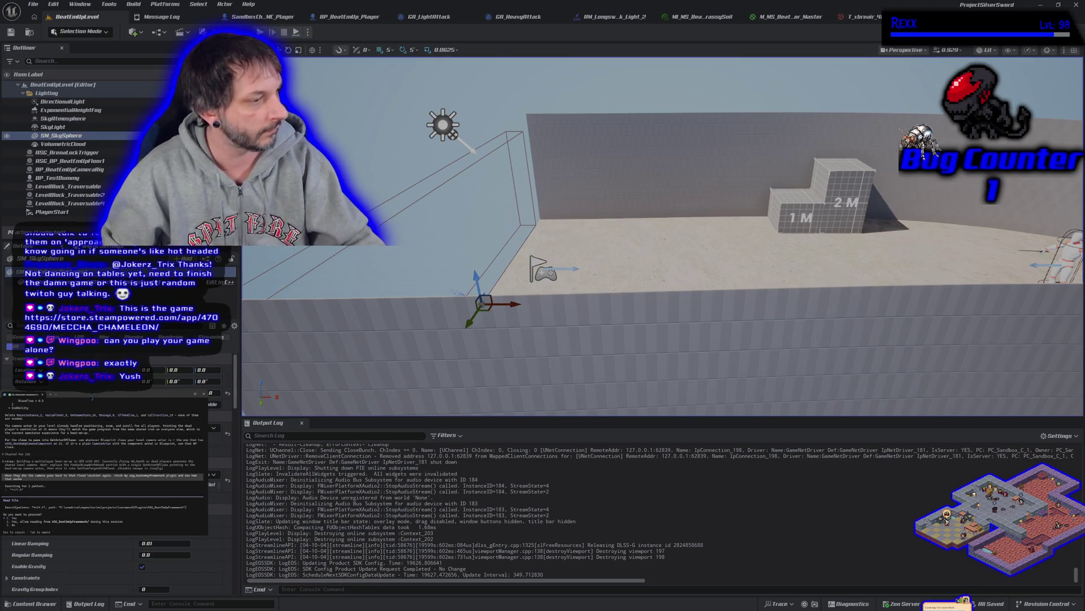
- Accept the terminal assistant's 'Do you want to proceed?' permission prompt
key("Return")
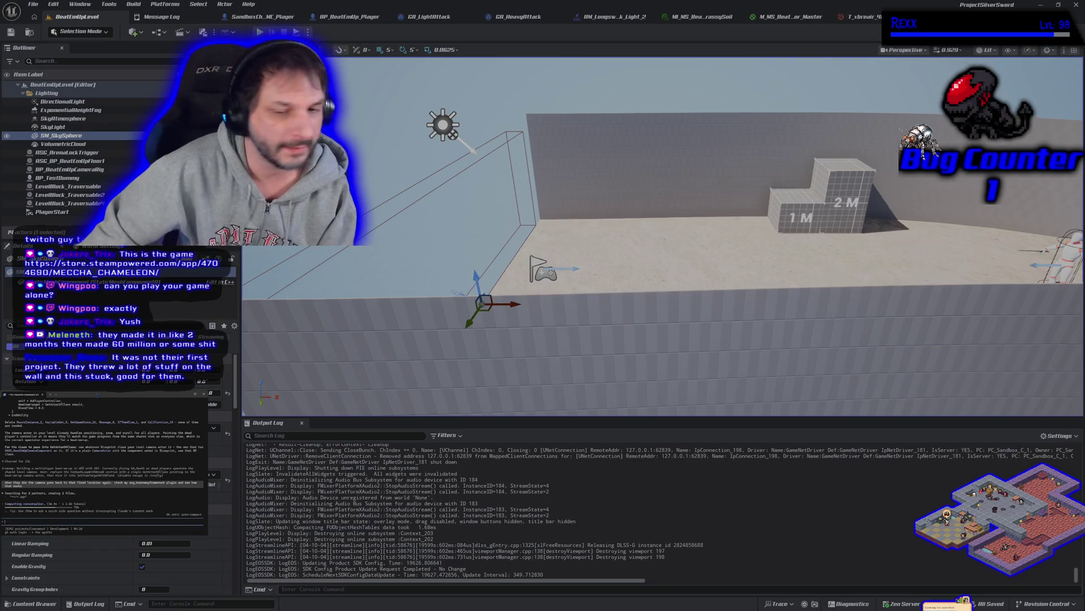
- Close the longsword attack montage, floor material instance and floor master material, then tilt the level view toward the player start
left_click(628, 22)
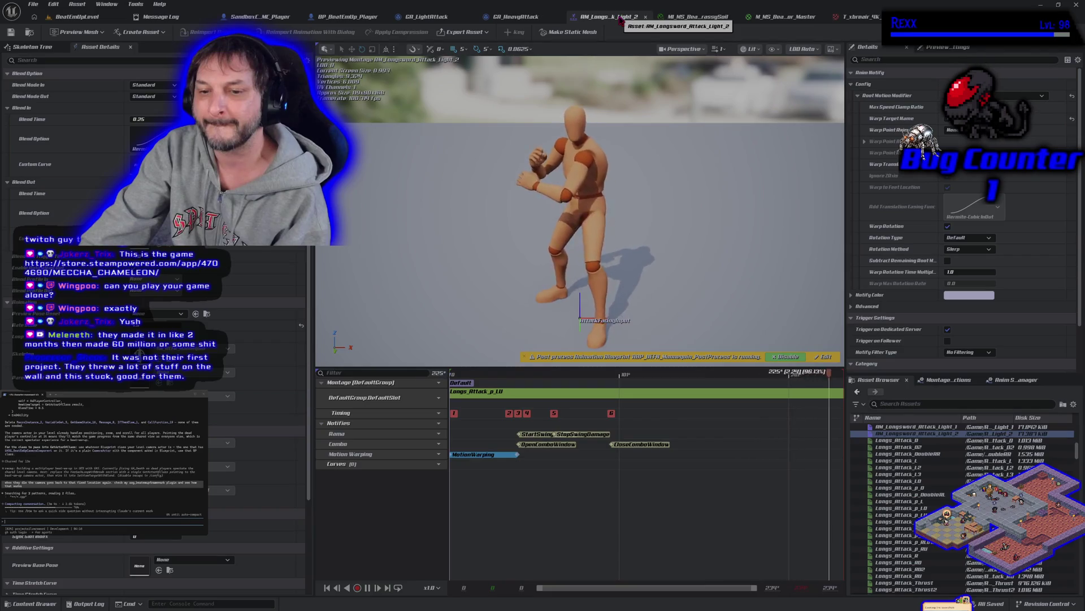
left_click(645, 17)
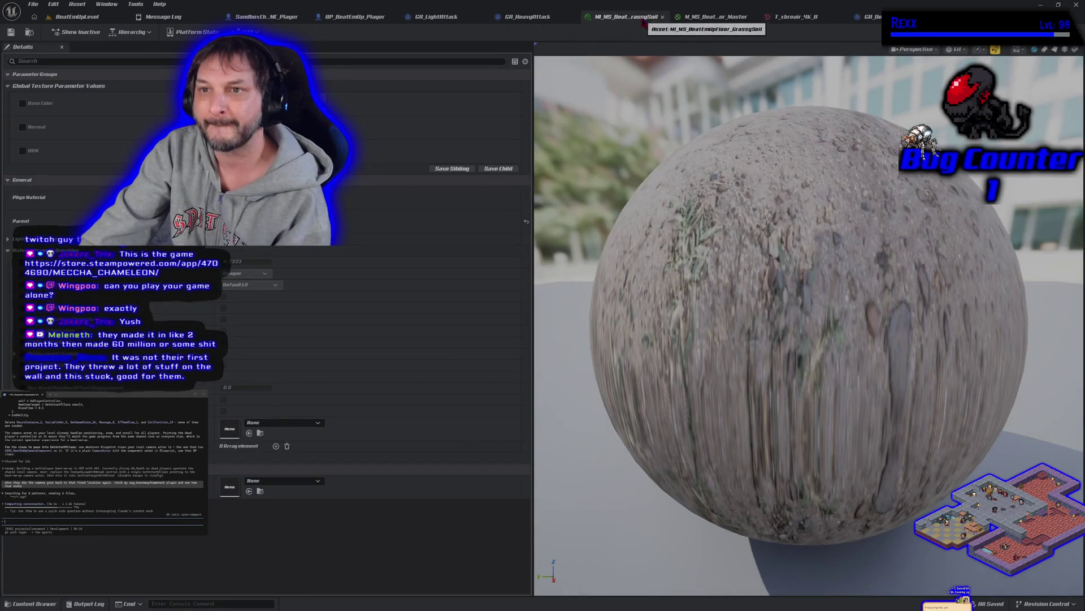
left_click(664, 17)
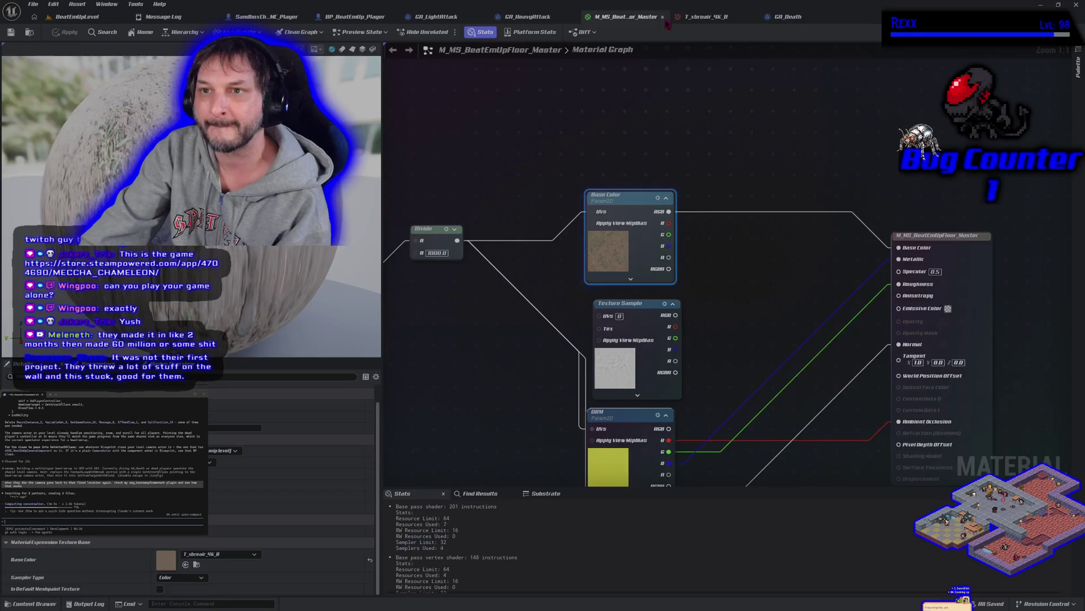
left_click(663, 17)
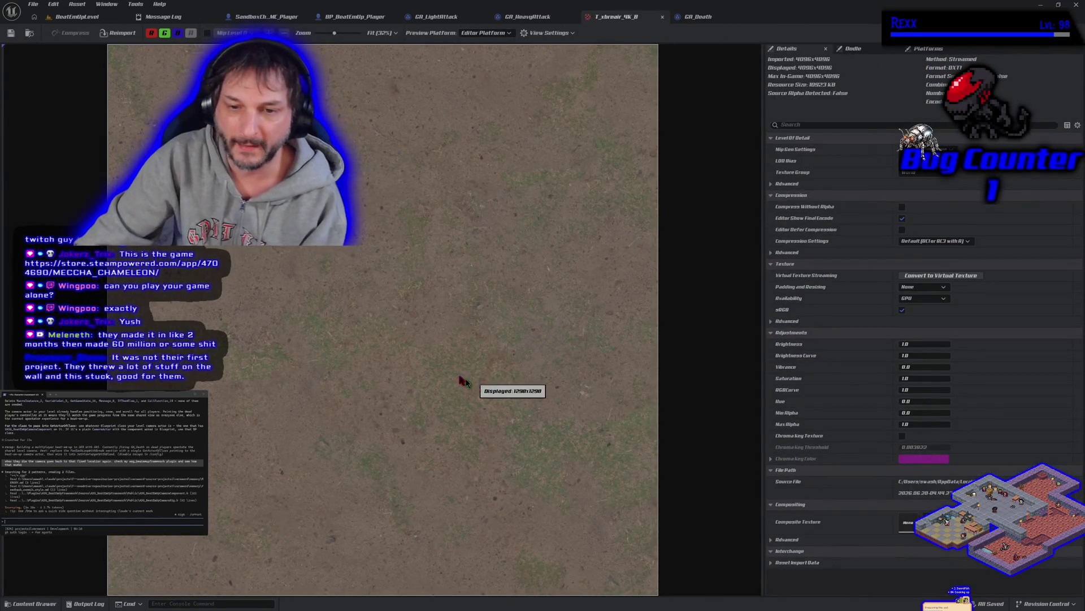
left_click(77, 16)
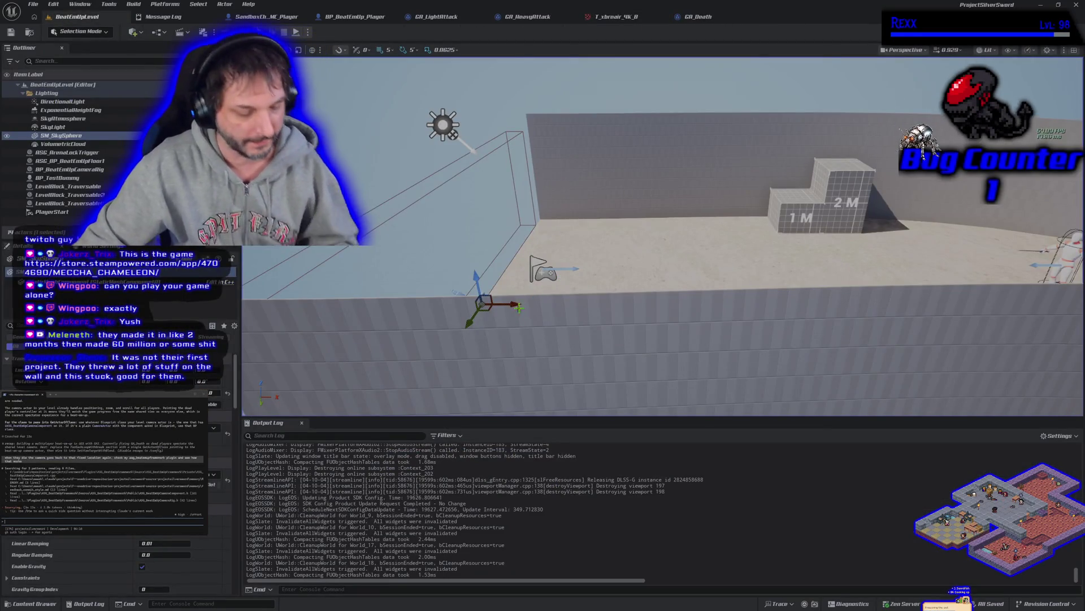
mouse_move(518, 307)
left_mouse_down()
mouse_move(583, 368)
mouse_move(582, 300)
mouse_move(678, 306)
mouse_move(645, 266)
mouse_move(667, 277)
mouse_move(650, 305)
mouse_move(610, 302)
mouse_move(578, 84)
mouse_move(593, 186)
mouse_move(610, 142)
left_mouse_up()
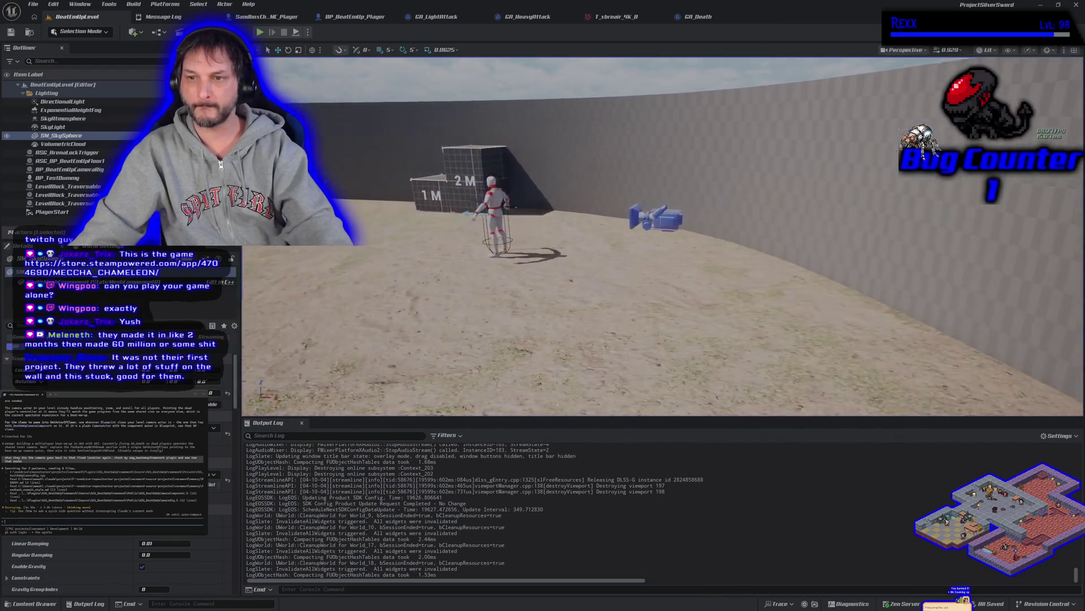
mouse_move(610, 141)
left_mouse_down()
mouse_move(617, 124)
mouse_move(622, 218)
mouse_move(611, 223)
mouse_move(639, 224)
mouse_move(613, 214)
mouse_move(532, 300)
left_mouse_up()
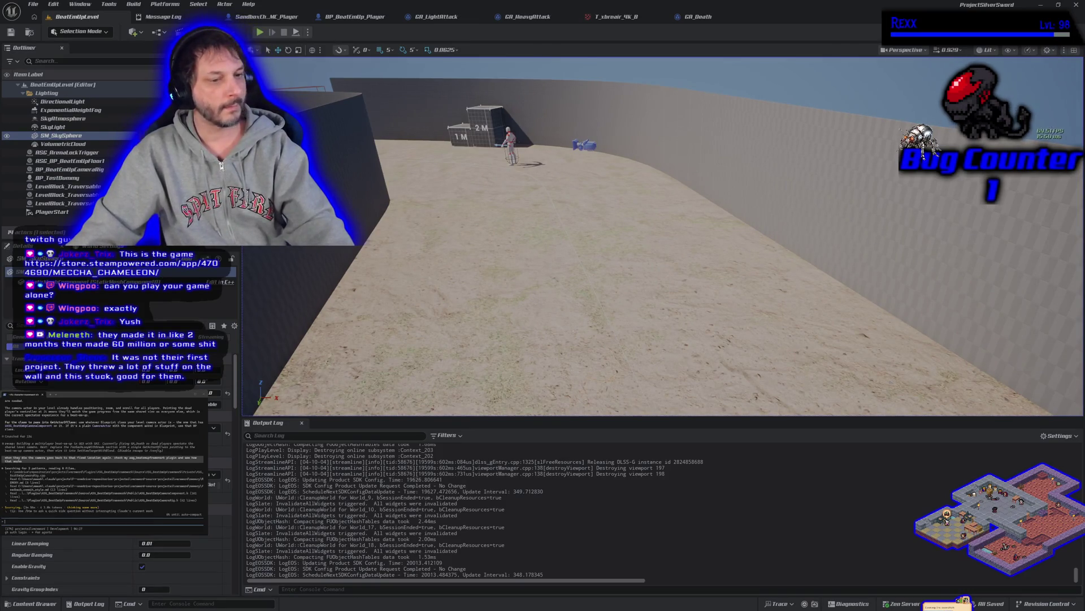
- Switch to GA_Death's event graph, select the Get Actor Of Class node, and pan across the graph
left_click(698, 16)
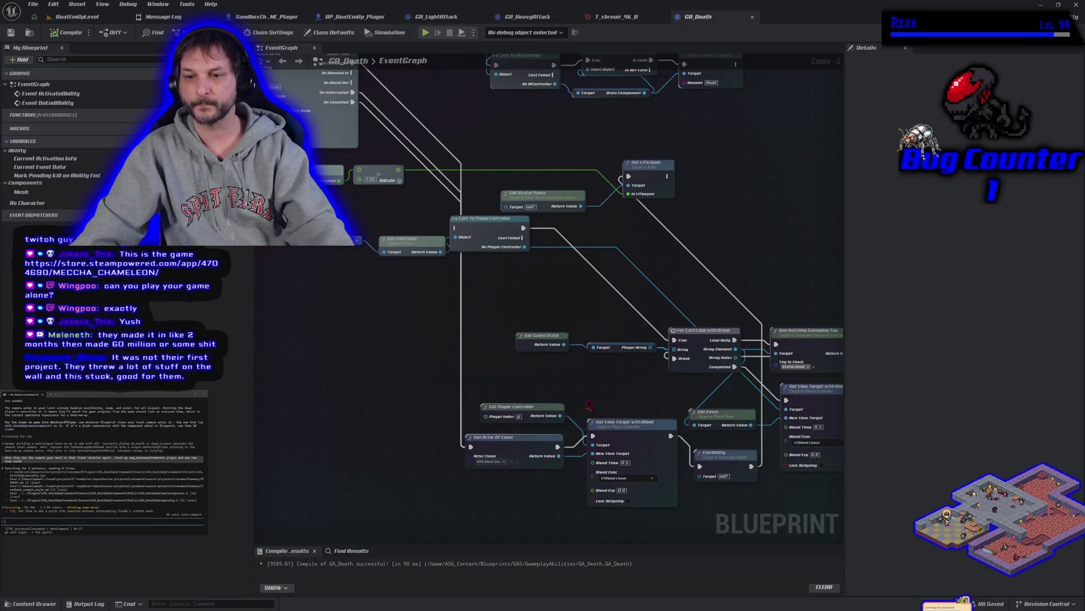
mouse_move(421, 308)
left_mouse_down()
mouse_move(477, 410)
mouse_move(429, 431)
left_mouse_up()
left_click(447, 349)
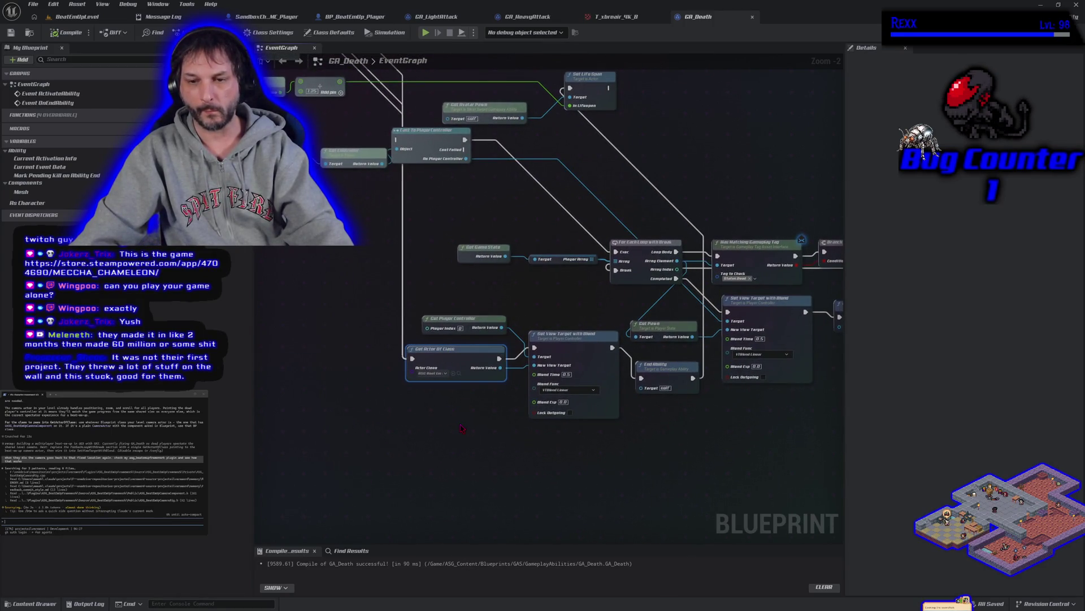
mouse_move(460, 428)
left_mouse_down()
mouse_move(439, 408)
mouse_move(516, 412)
mouse_move(524, 426)
left_mouse_up()
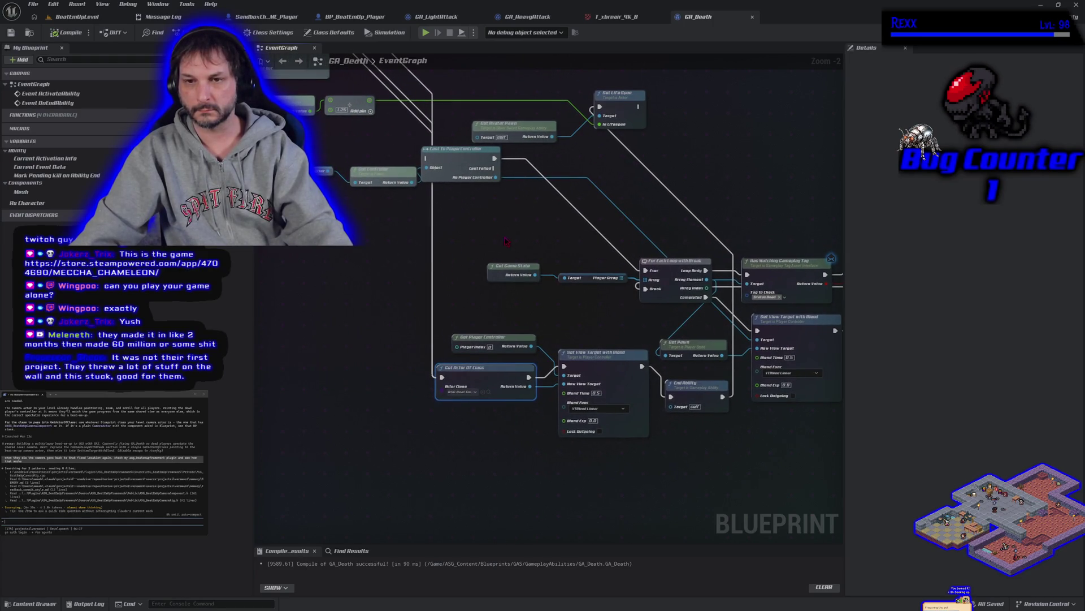
- Feed the cast's As Player Controller into Set View Target with Blend's Target, rewire execution, and compile GA_Death
left_click_drag(516, 247, 558, 319)
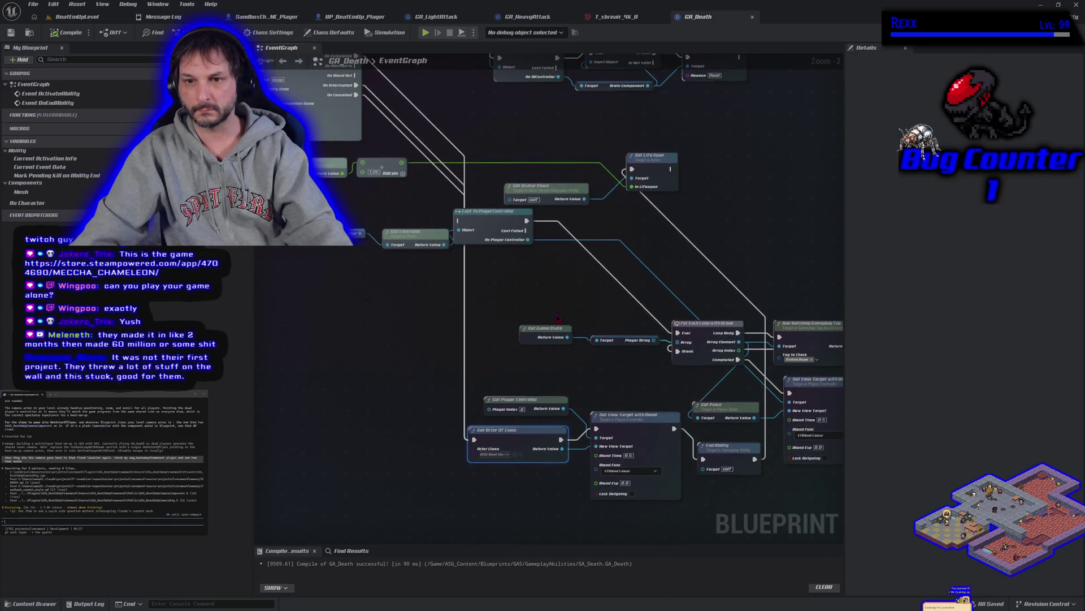
left_click(563, 407, "alt")
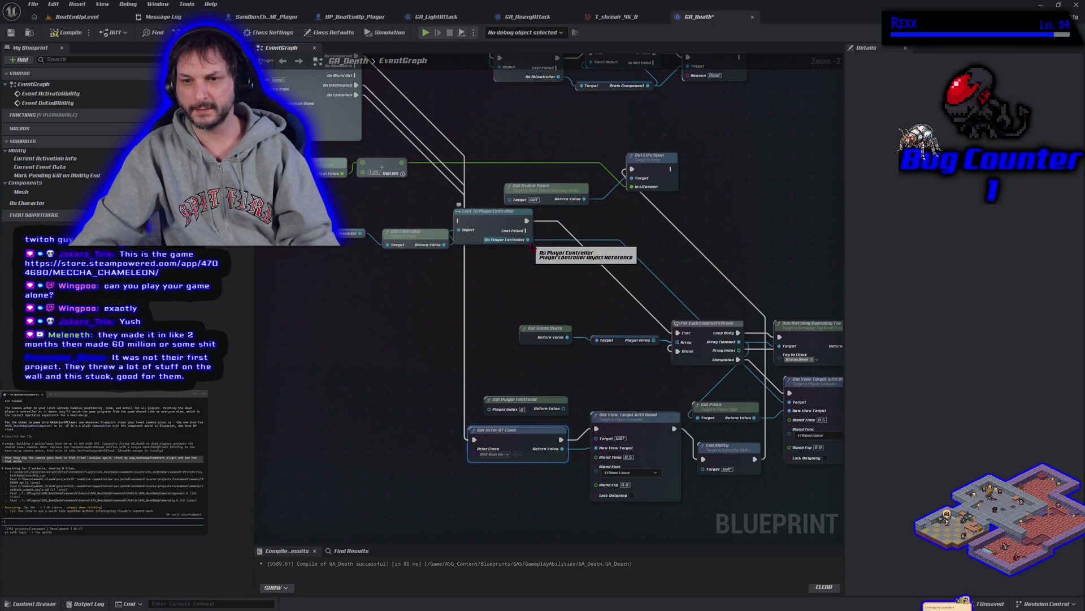
left_click_drag(529, 240, 597, 438)
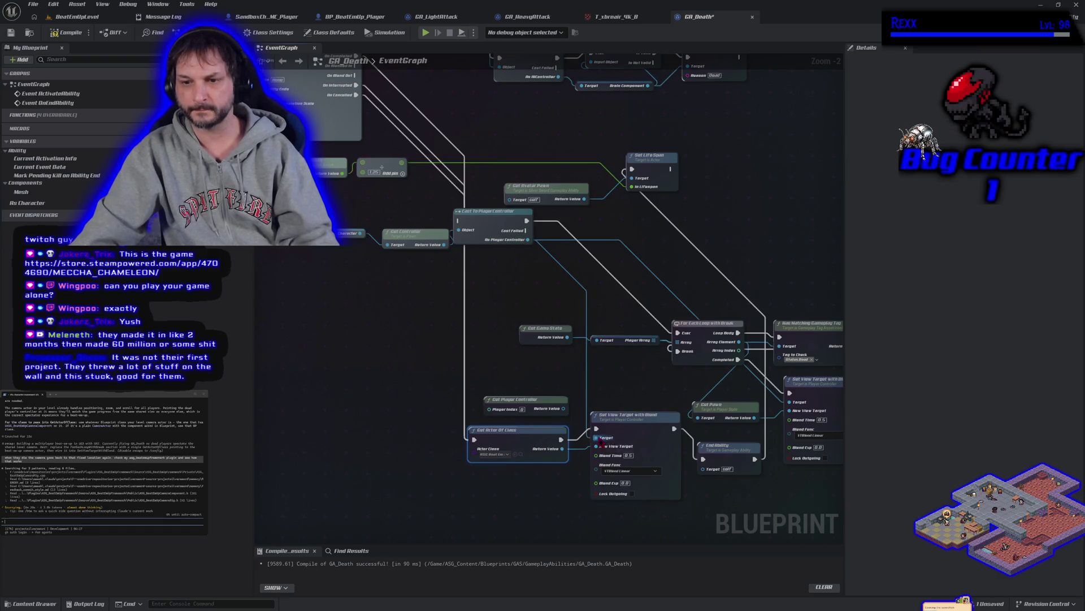
mouse_move(474, 439)
left_mouse_down()
mouse_move(447, 249)
mouse_move(459, 220)
left_mouse_up()
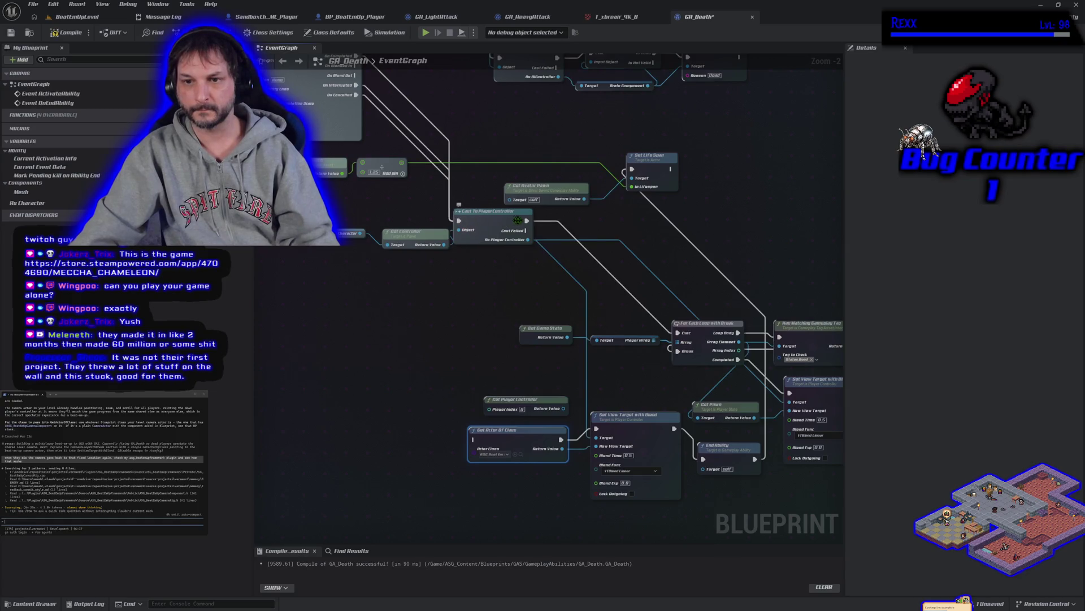
mouse_move(526, 221)
left_mouse_down()
mouse_move(543, 237)
mouse_move(474, 439)
left_mouse_up()
left_click(68, 32)
left_click(77, 17)
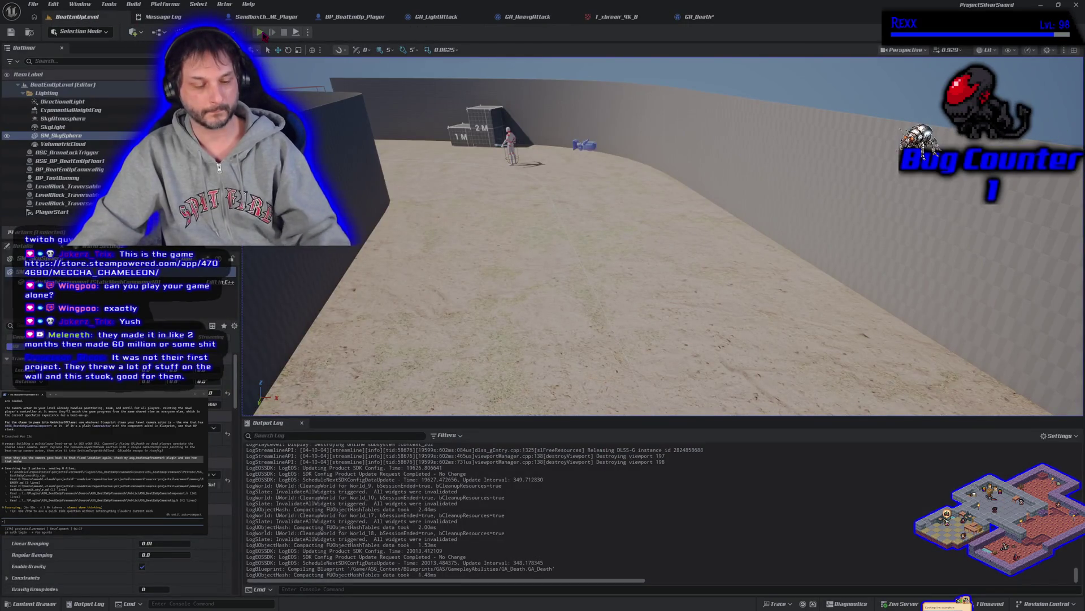
- Run the multiplayer play test twice to check the death camera, then stop it
left_click(261, 32)
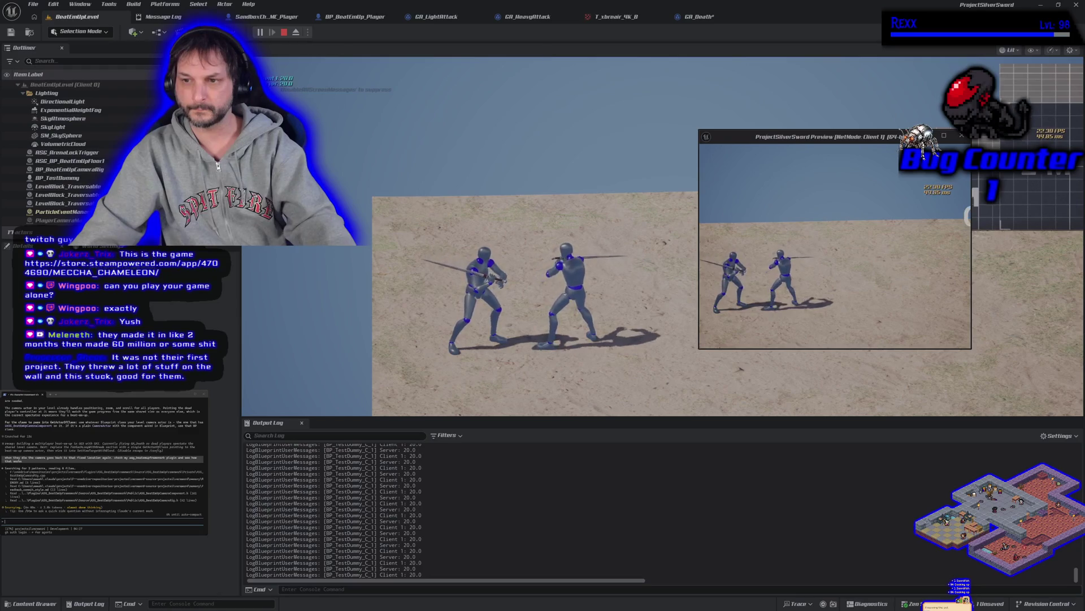
key("Escape")
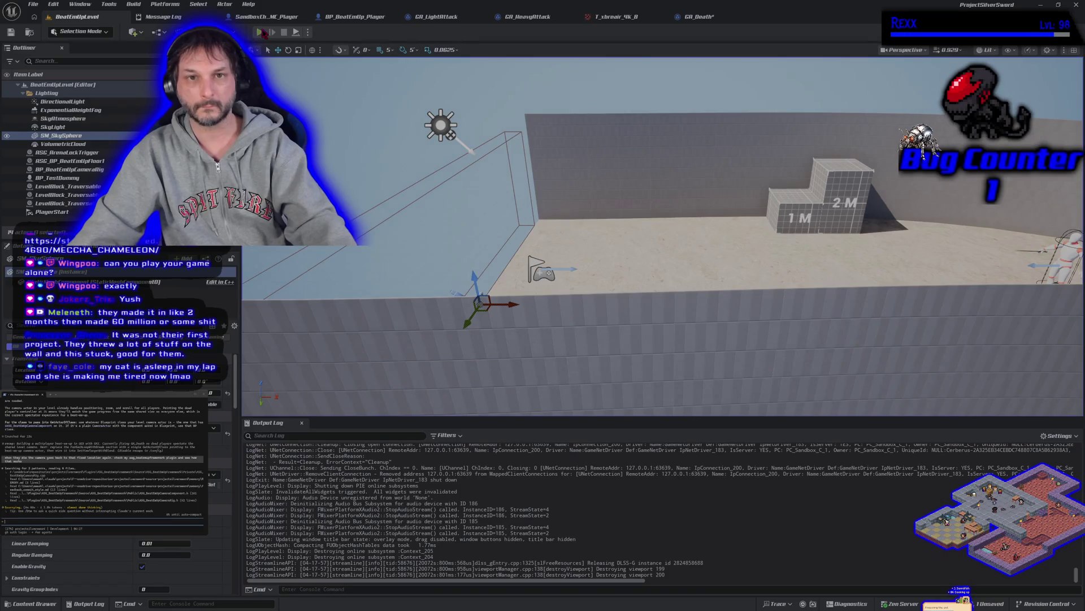
key("alt+p")
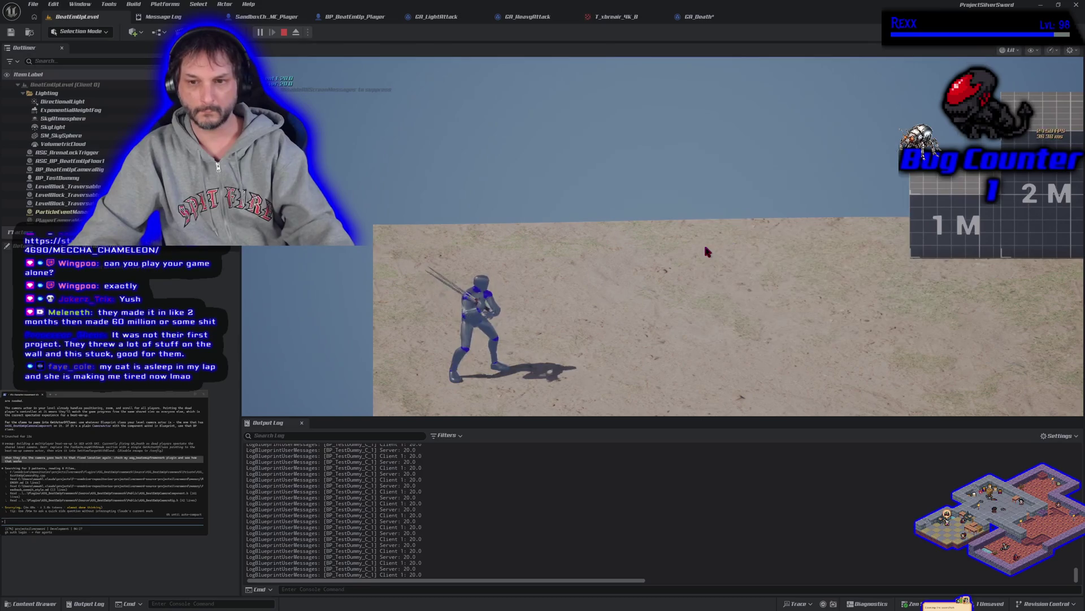
left_click(706, 250)
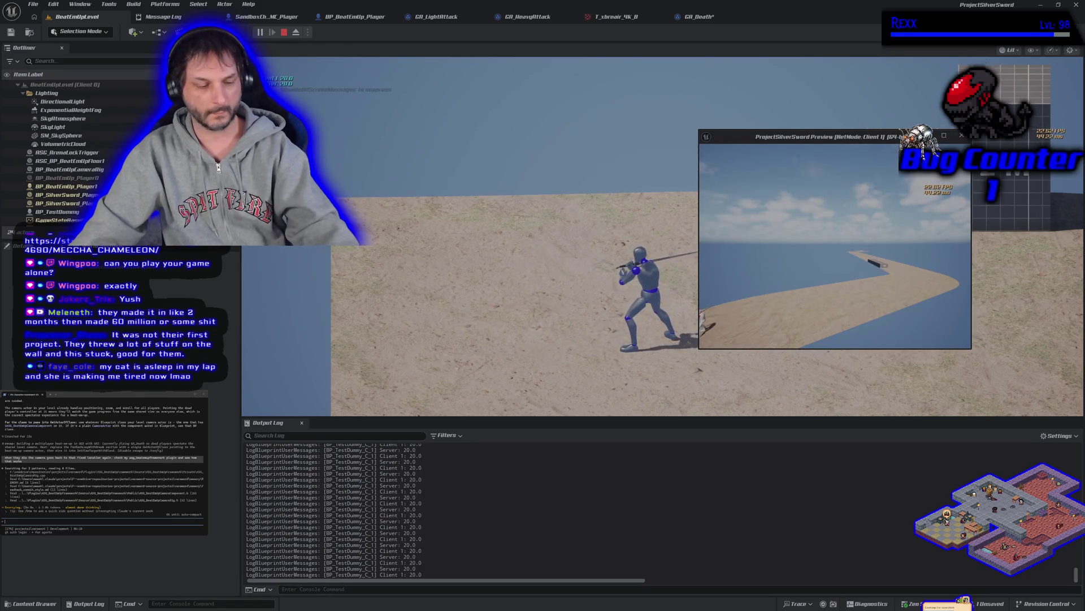
key("Escape")
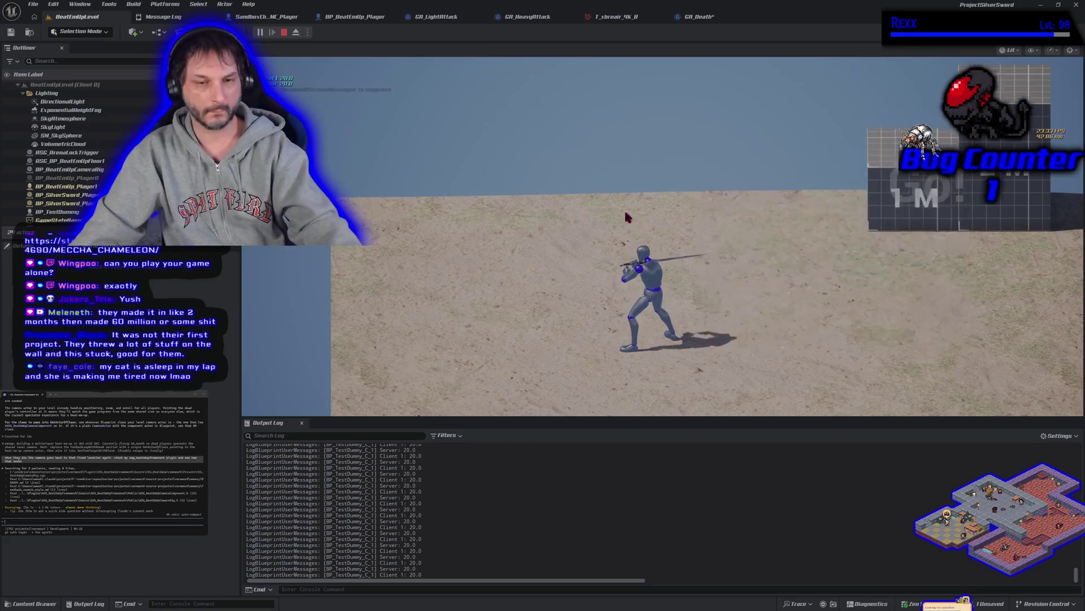
- In GA_Death, reconnect Get Player Controller's Return Value to Set View Target's Target
left_click(699, 17)
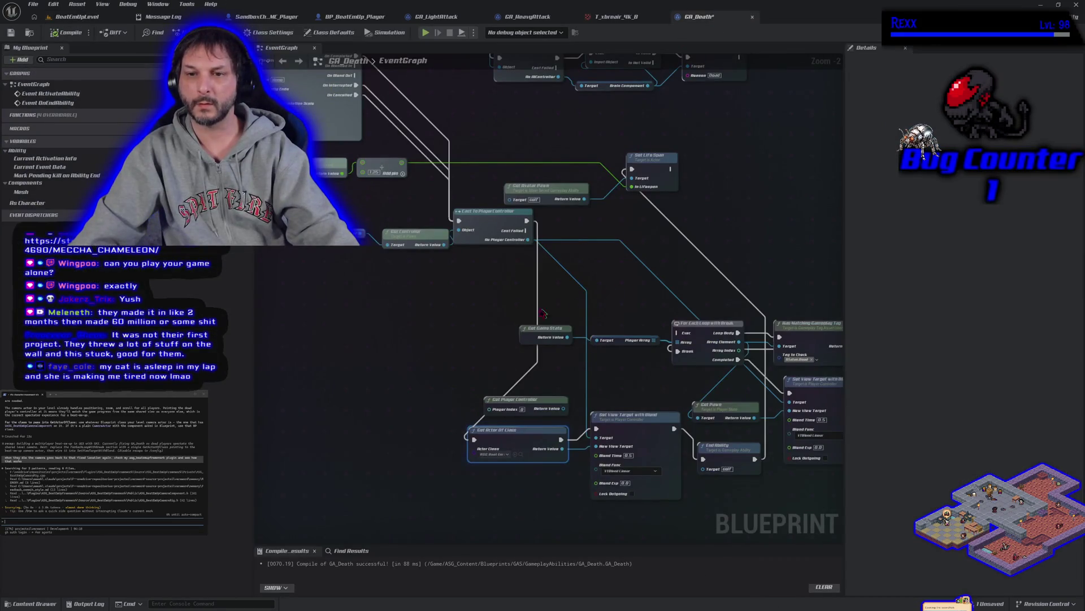
left_click_drag(564, 409, 600, 444)
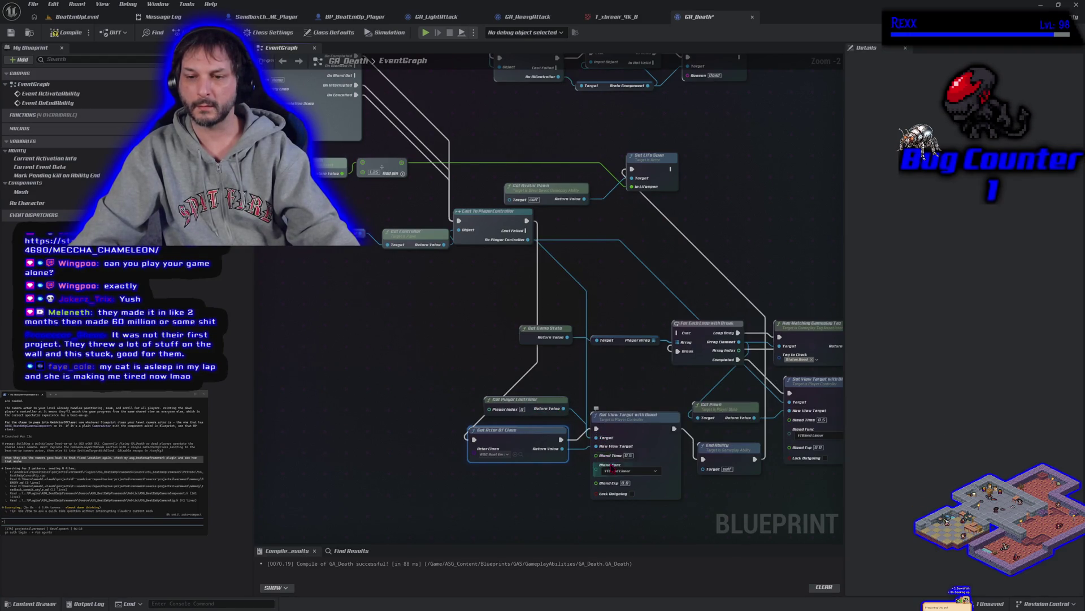
left_click(596, 437, "alt")
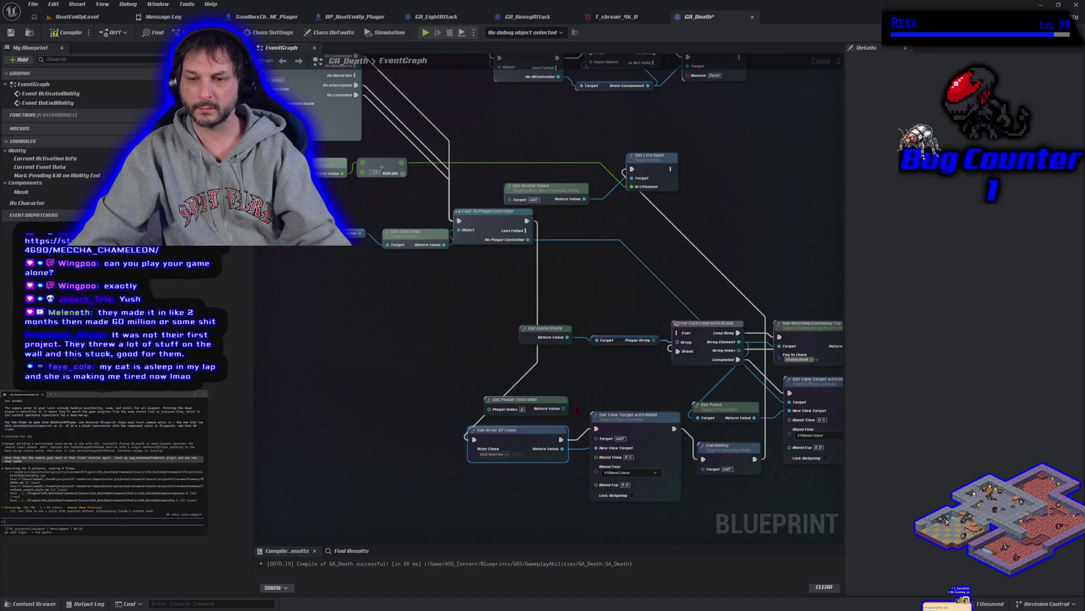
left_click_drag(565, 407, 597, 438)
left_click_drag(480, 286, 475, 320)
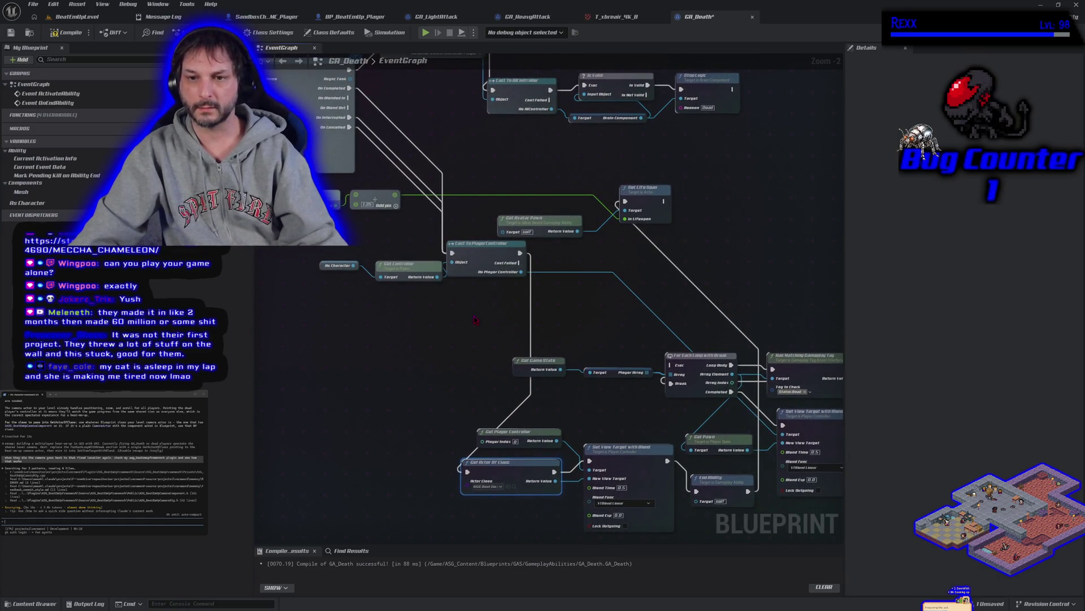
mouse_move(475, 319)
left_mouse_down()
mouse_move(376, 249)
mouse_move(346, 273)
mouse_move(394, 277)
mouse_move(436, 306)
left_mouse_up()
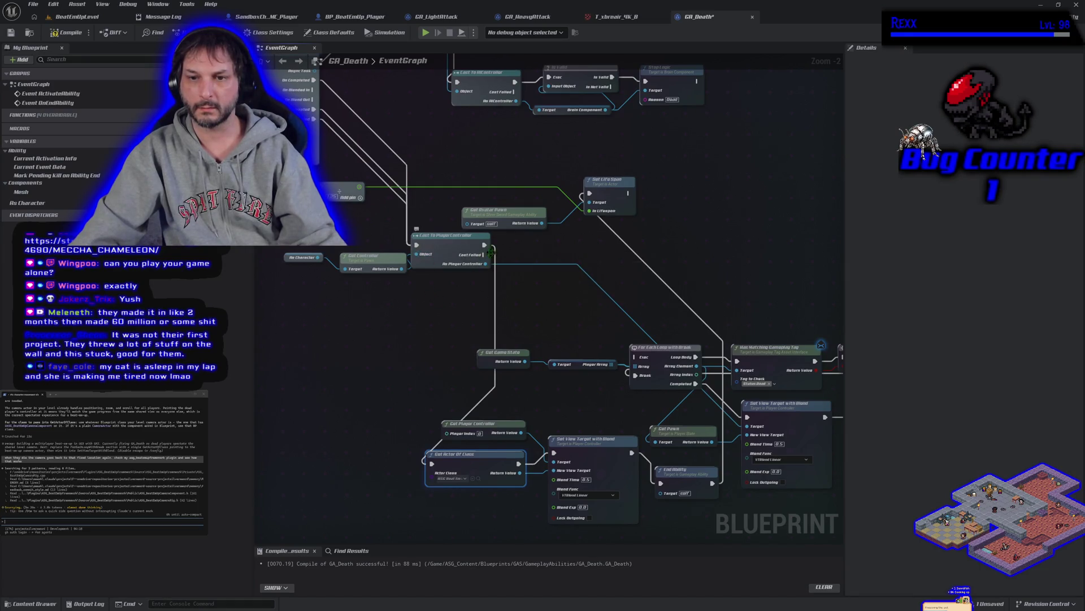
- Move the incoming execution wires onto Get Actor Of Class, then compile and save GA_Death
mouse_move(416, 244)
left_mouse_down()
mouse_move(429, 251)
mouse_move(441, 446)
mouse_move(432, 463)
left_mouse_up()
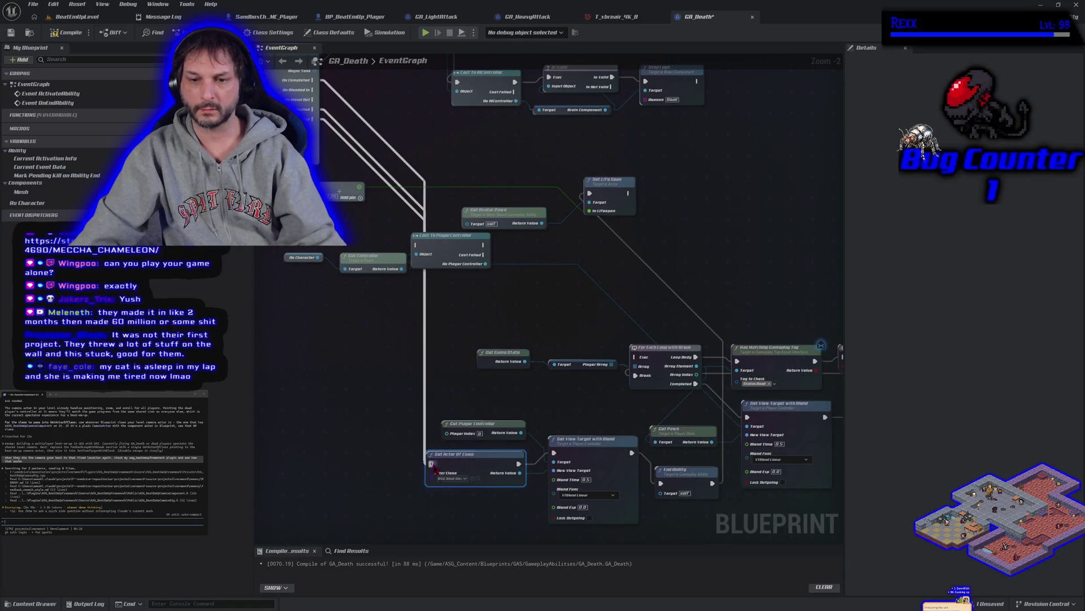
left_click(57, 34)
left_click(10, 32)
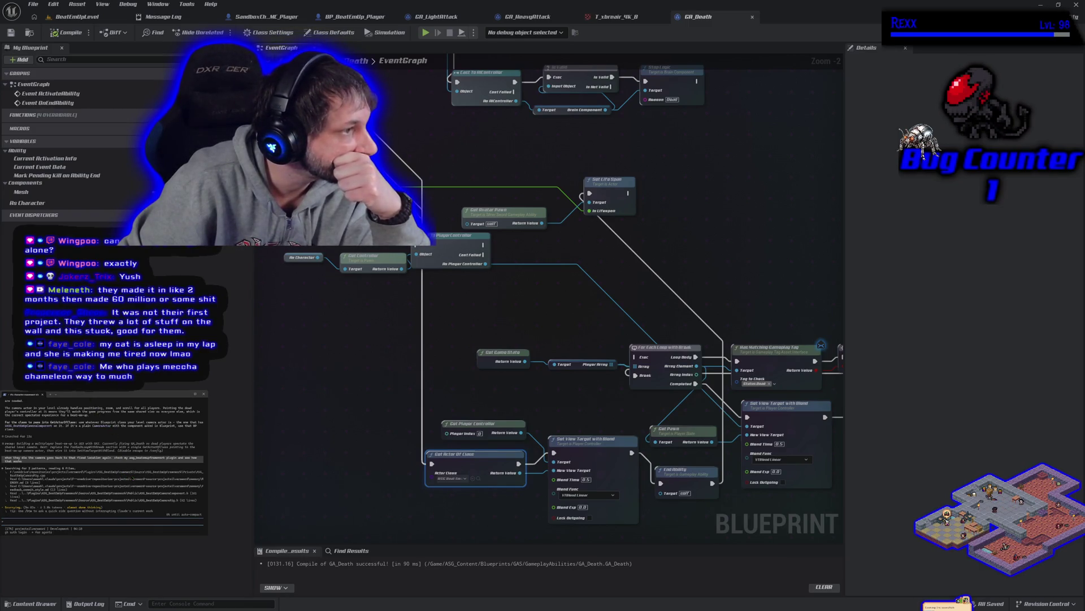
scroll(132, 478, "up", 1)
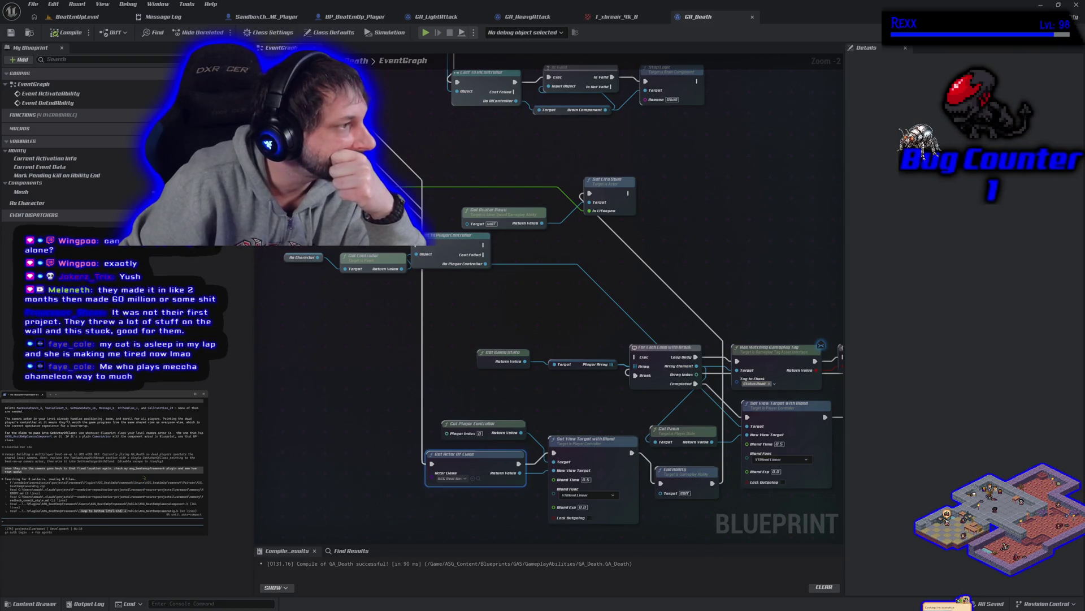
scroll(144, 477, "down", 1)
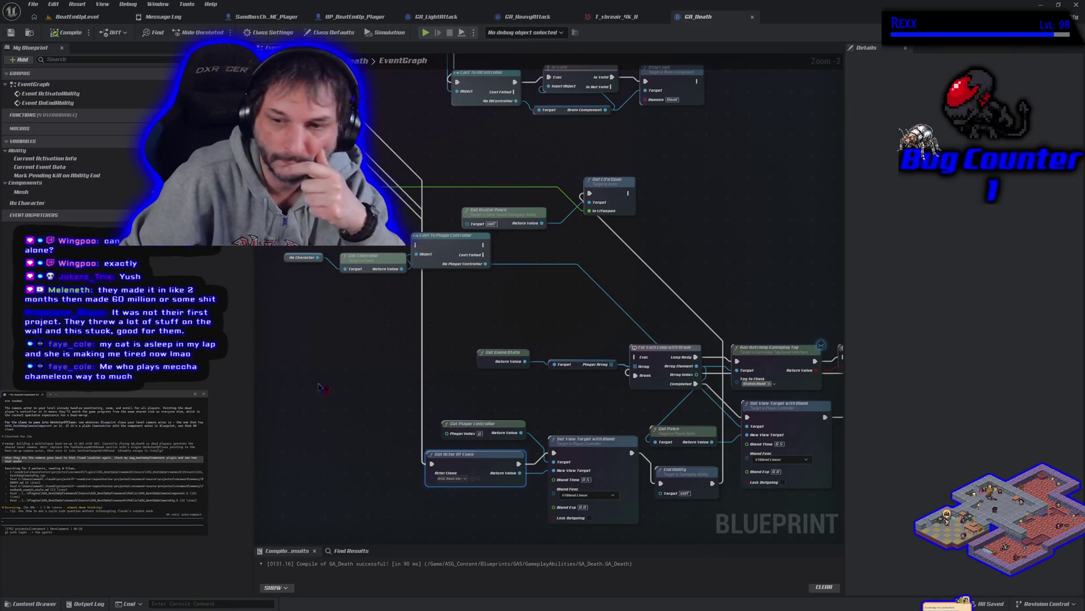
left_click_drag(523, 420, 424, 394)
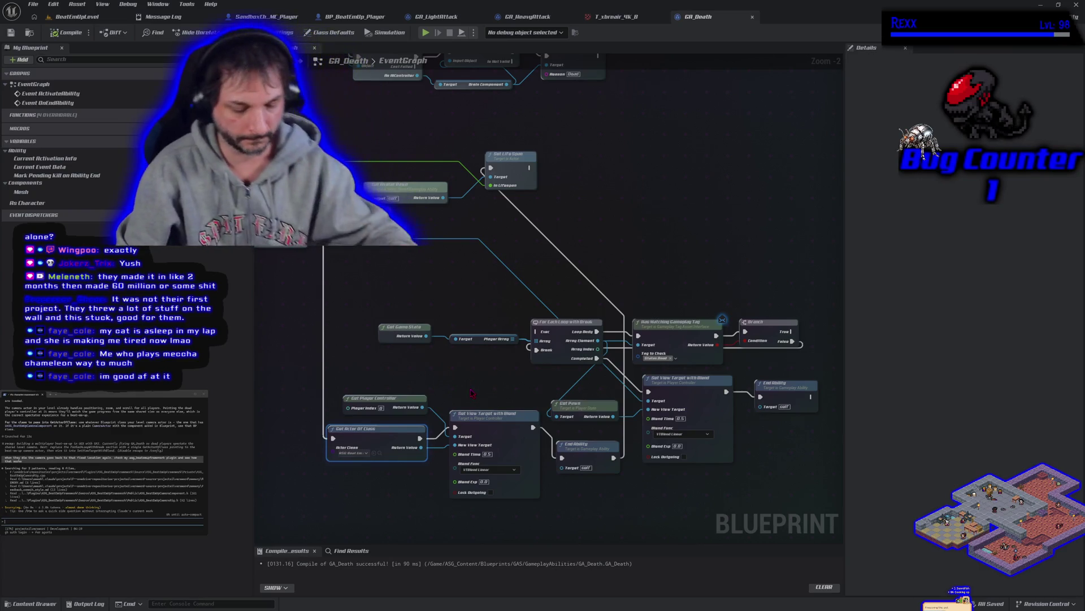
- Delete the Set View Target with Blend and End Ability nodes and route execution into the For Each Loop
left_click(710, 379)
key("Delete")
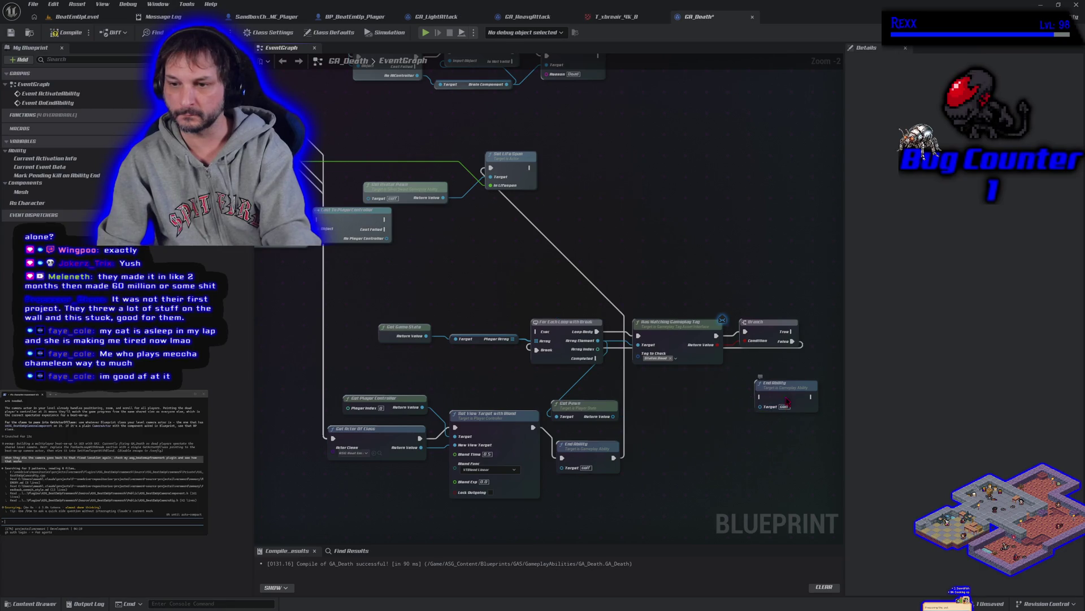
key("Delete")
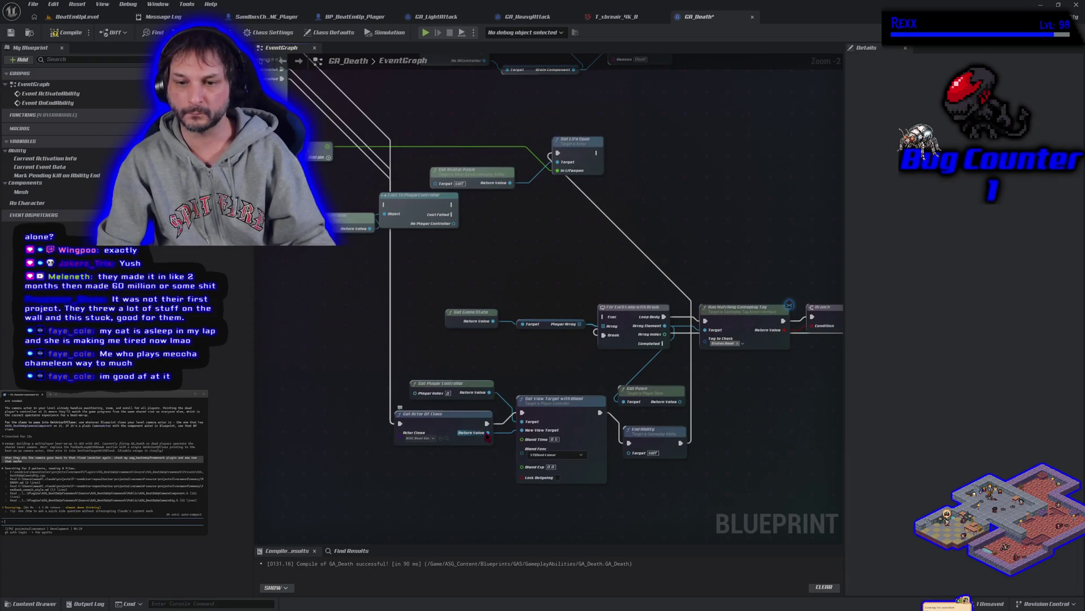
mouse_move(400, 422)
left_mouse_down()
mouse_move(435, 379)
mouse_move(579, 314)
mouse_move(601, 317)
left_mouse_up()
mouse_move(663, 343)
left_mouse_down()
mouse_move(673, 355)
mouse_move(593, 367)
mouse_move(418, 437)
mouse_move(400, 423)
left_mouse_up()
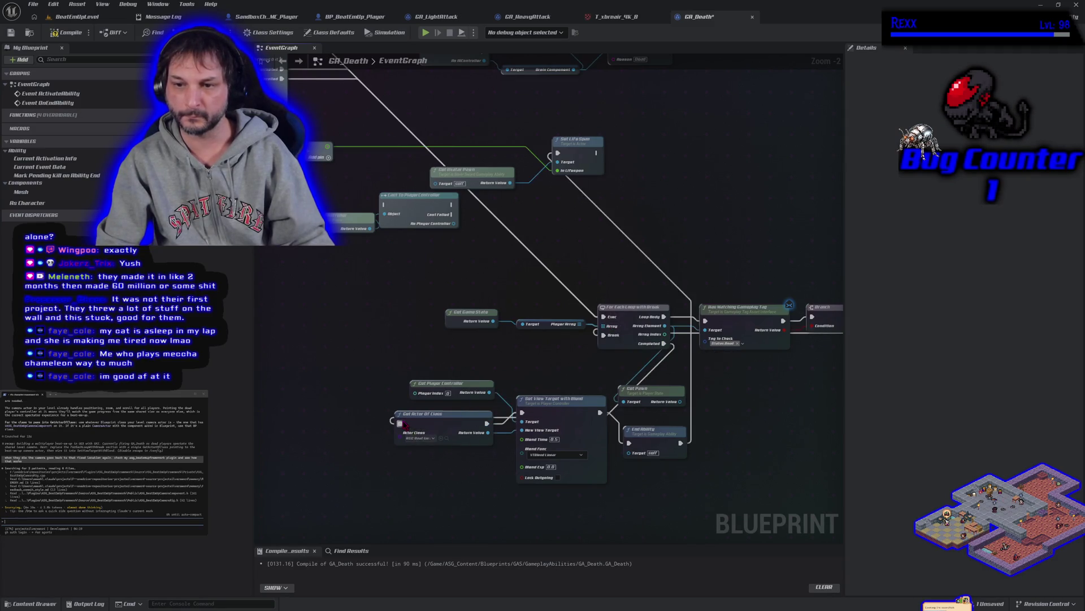
mouse_move(800, 418)
left_mouse_down()
mouse_move(565, 359)
mouse_move(703, 381)
left_mouse_up()
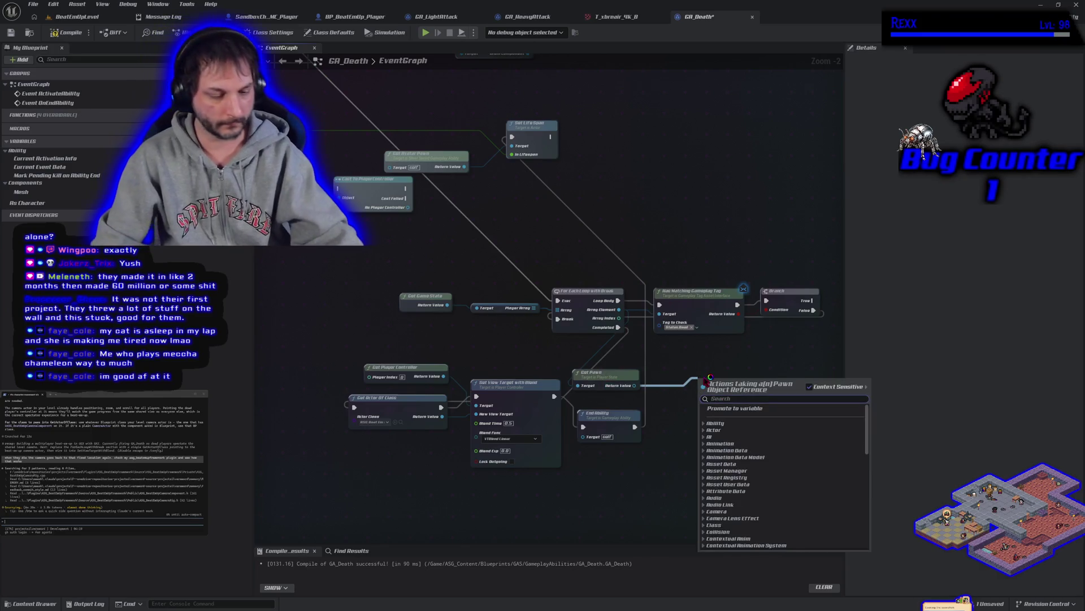
- Add Get Controller off the pawn and a Cast To PlayerController after it, aligned level
type("get player")
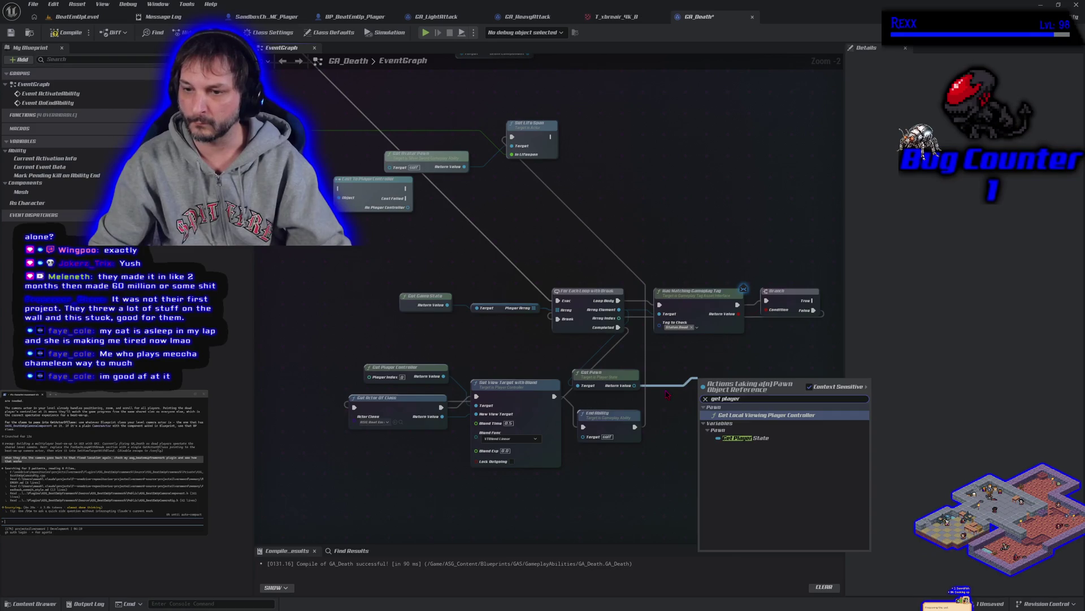
key("BackSpace")
key("BackSpace")
key("BackSpace")
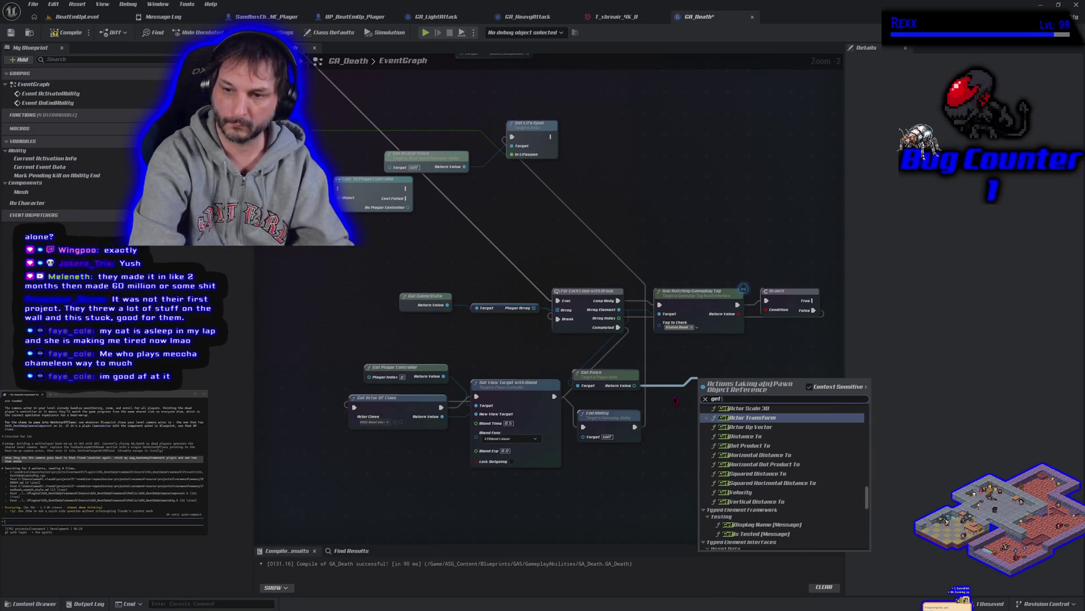
type("con")
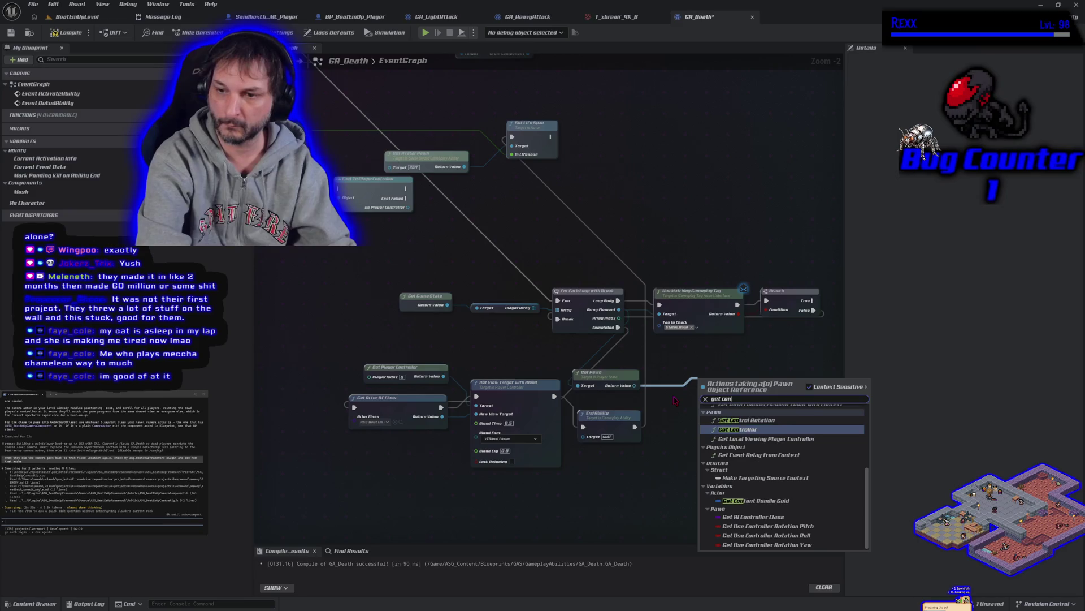
key("Return")
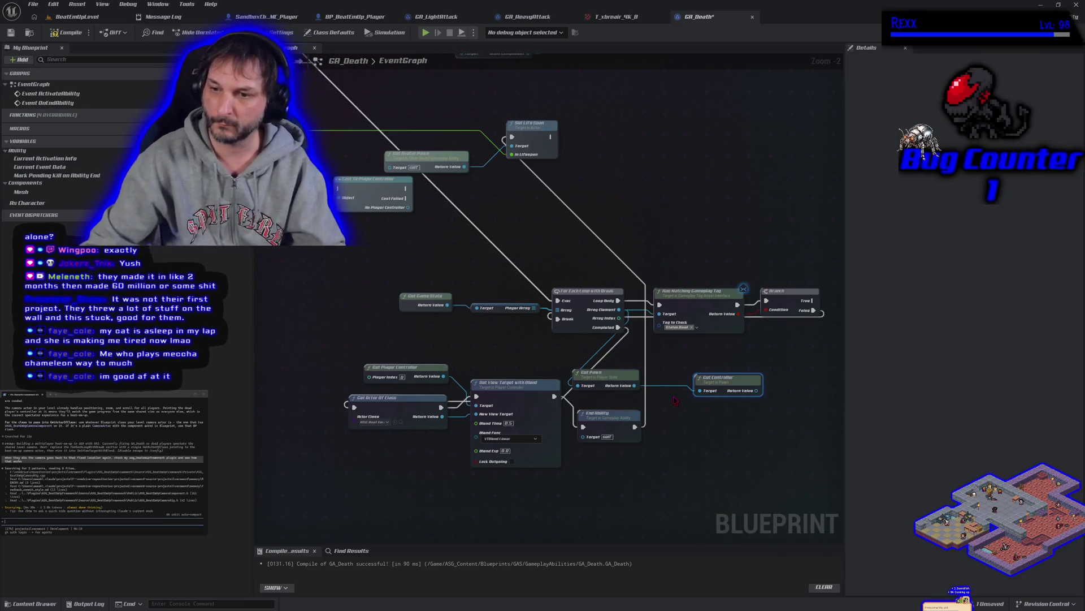
left_click_drag(756, 390, 772, 396)
type("c")
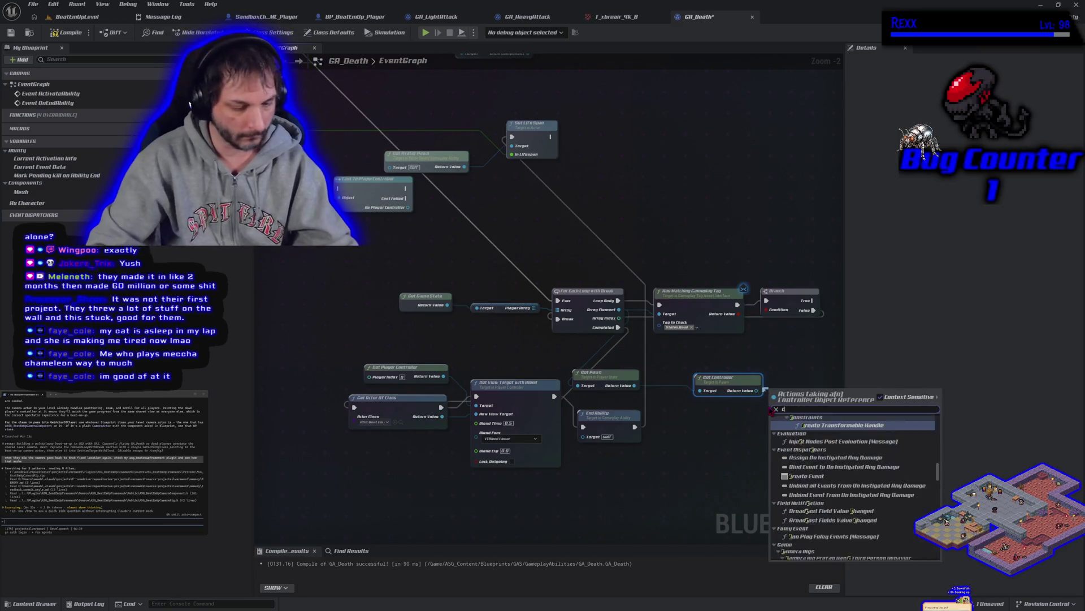
type("ast to p")
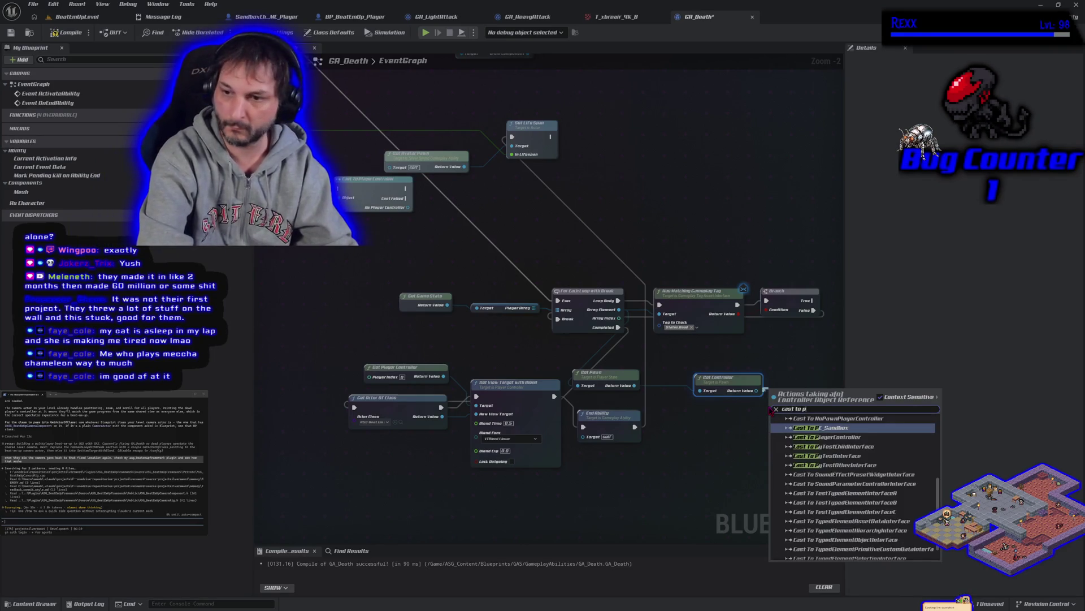
type("la")
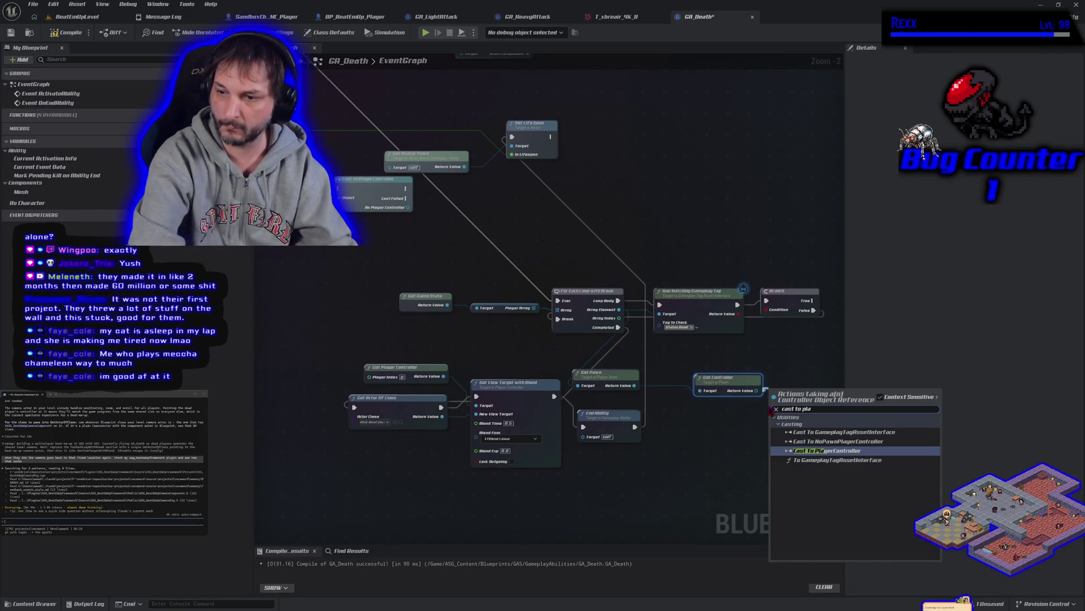
key("Return")
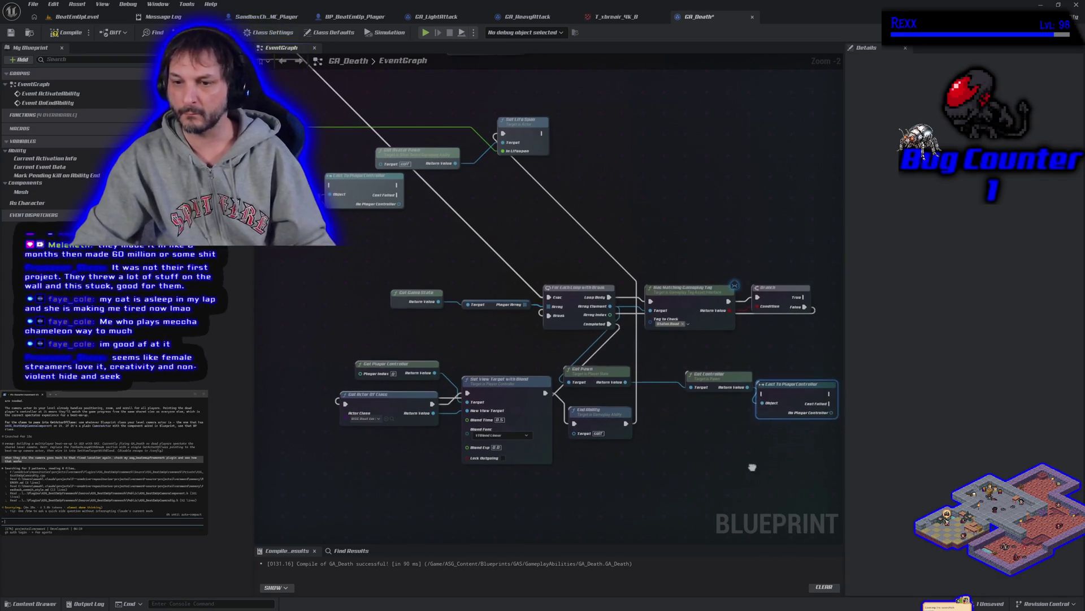
left_click_drag(752, 467, 689, 461)
left_click_drag(726, 389, 727, 363)
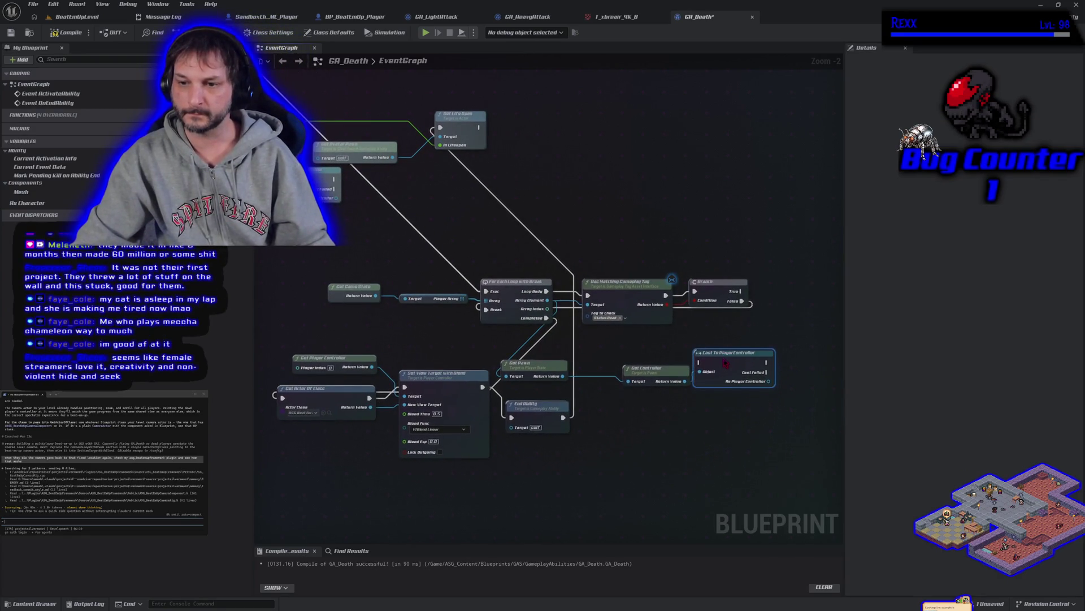
- Run execution and Set View Target's Target through the cast, then compile, save and start a play test
left_click_drag(411, 392, 368, 398)
mouse_move(482, 387)
left_mouse_down()
mouse_move(735, 370)
mouse_move(701, 364)
left_mouse_up()
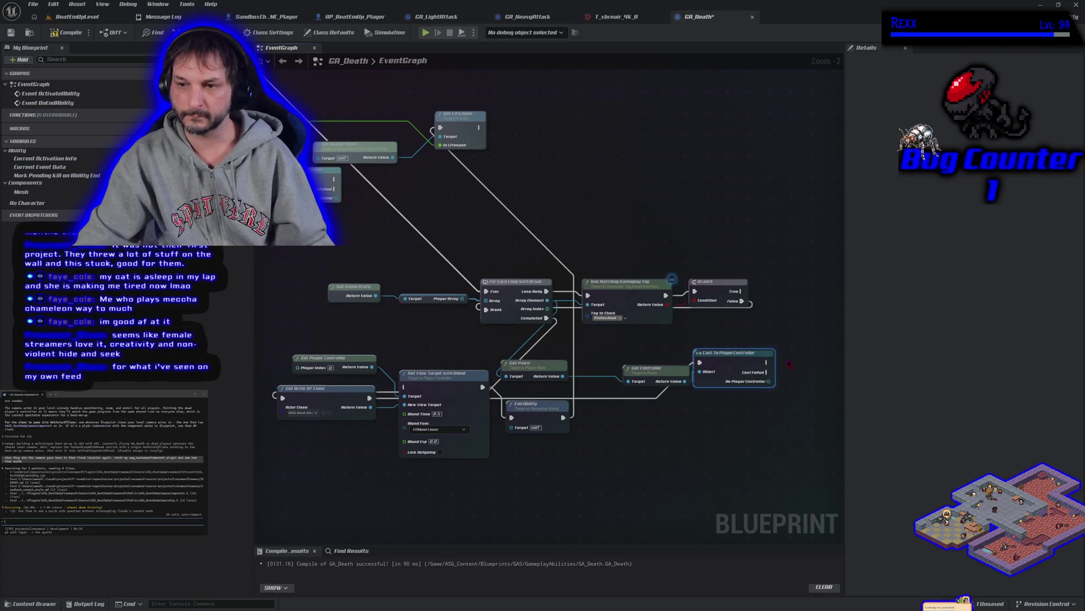
left_click_drag(767, 362, 410, 394)
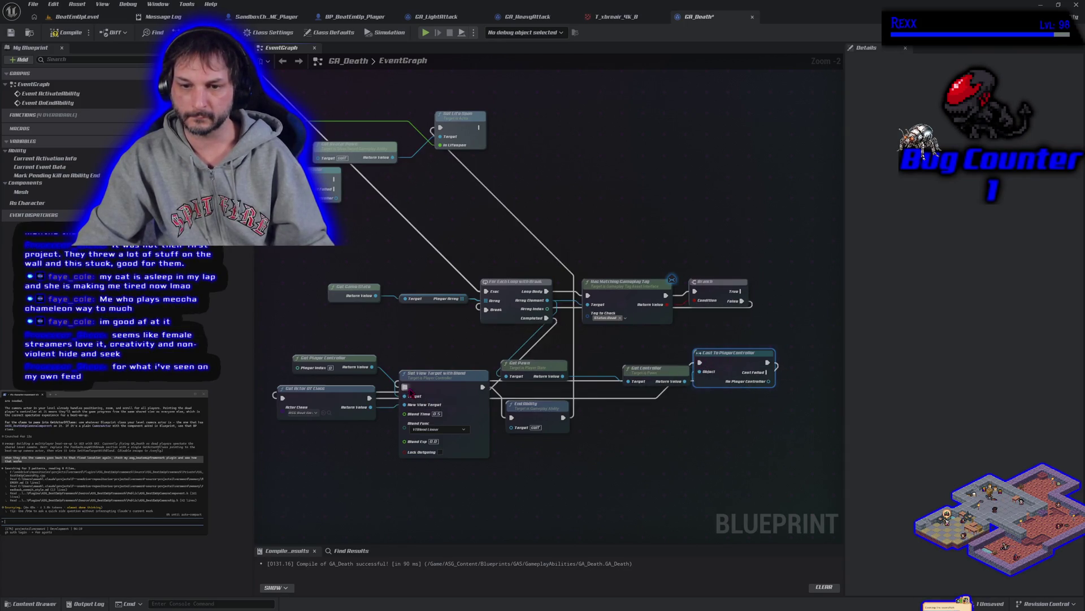
left_click(407, 396, "alt")
mouse_move(768, 382)
left_mouse_down()
mouse_move(537, 416)
mouse_move(405, 396)
left_mouse_up()
left_click(81, 33)
left_click(126, 18)
left_click(259, 33)
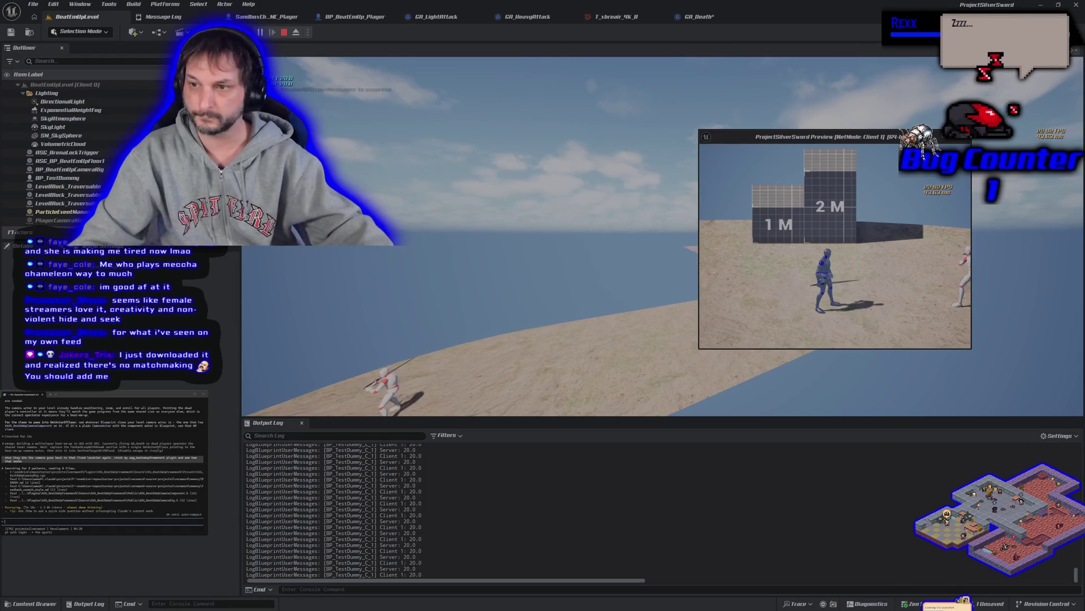
- Stop the play session and save immediately rather than waiting for the autosave
key("Escape")
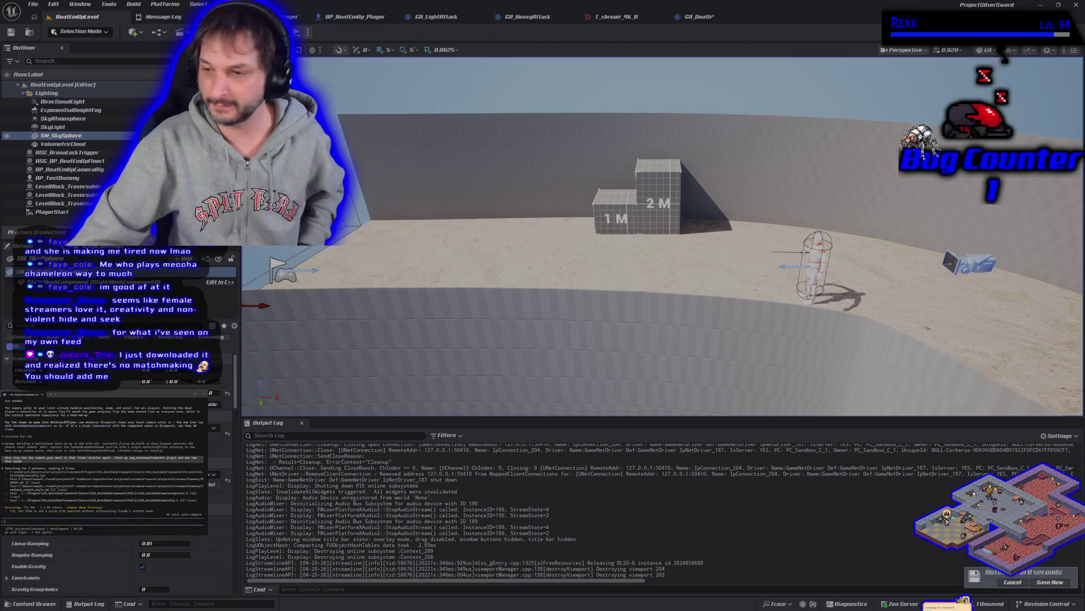
left_click(1049, 584)
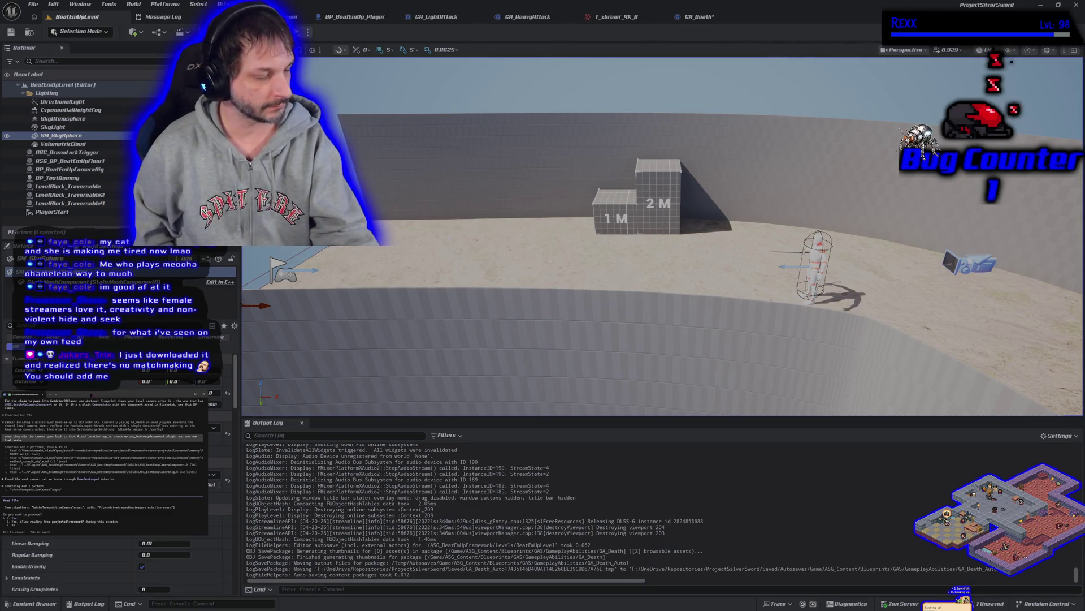
- Approve the terminal's pending permission request and return to the GA_Death graph
key("Return")
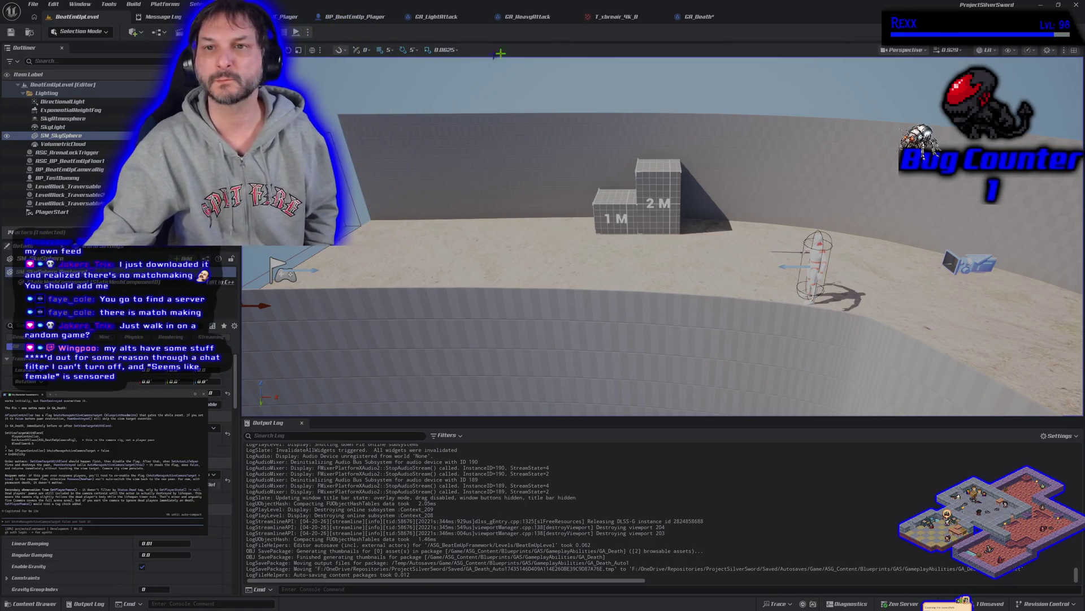
left_click(691, 21)
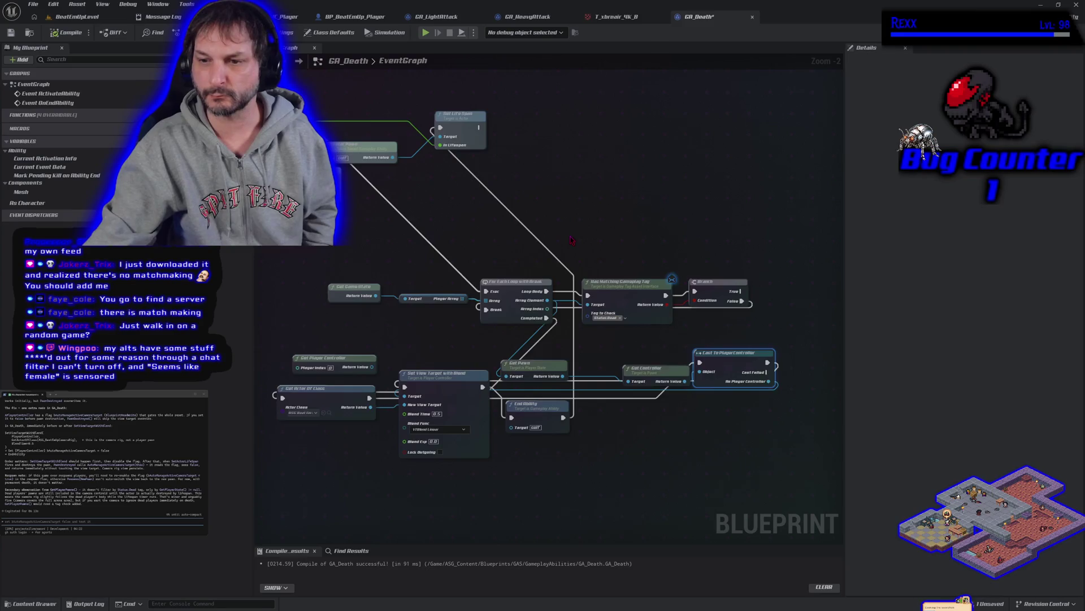
- Search As Player Controller's actions for 'auto' and 'auto man' camera settings, closing the search without adding anything
left_click_drag(571, 240, 459, 200)
left_click_drag(656, 340, 678, 333)
type("set")
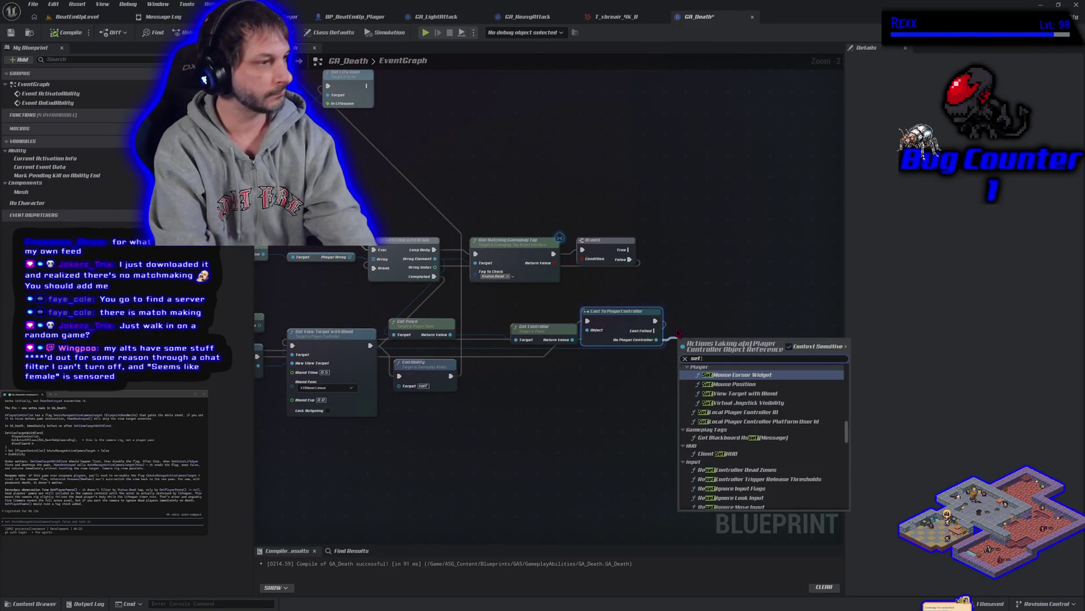
type(" bauto")
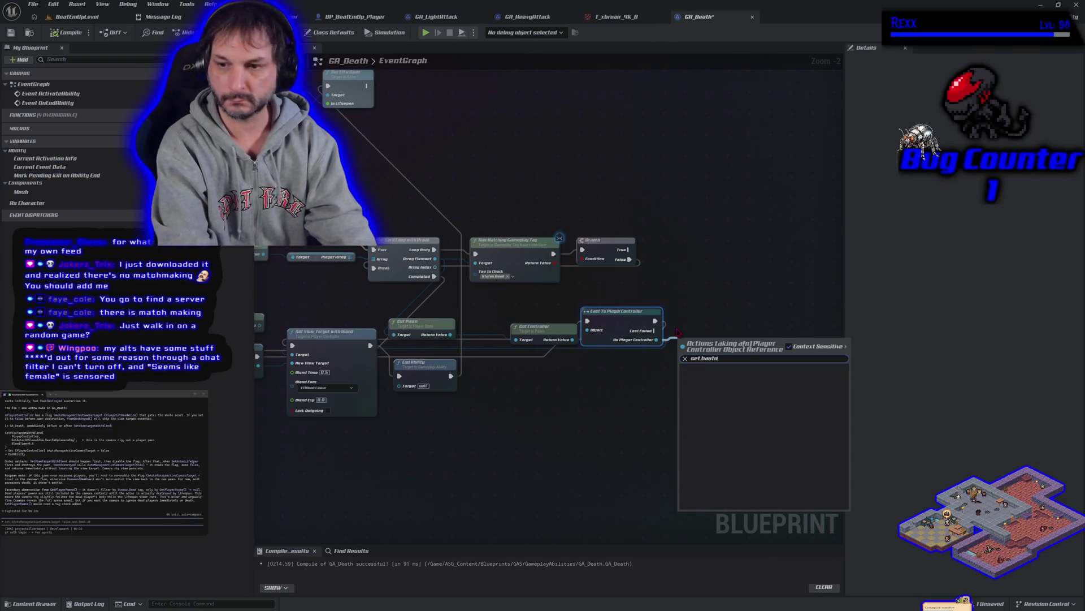
key("BackSpace")
key("BackSpace")
key("BackSpace")
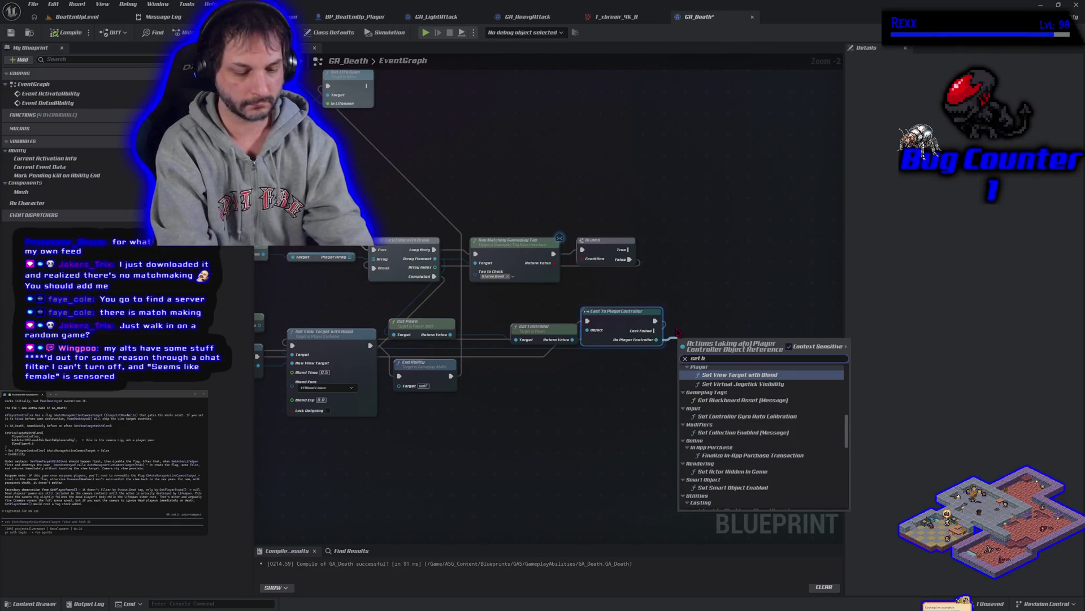
key("BackSpace")
type("auto")
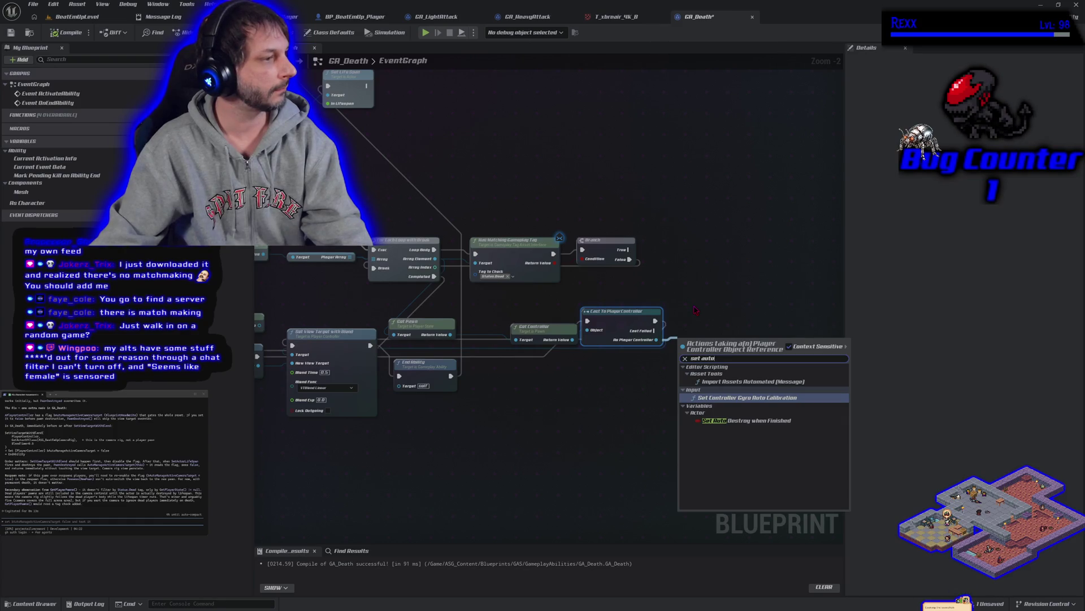
key("ctrl+a")
type("a")
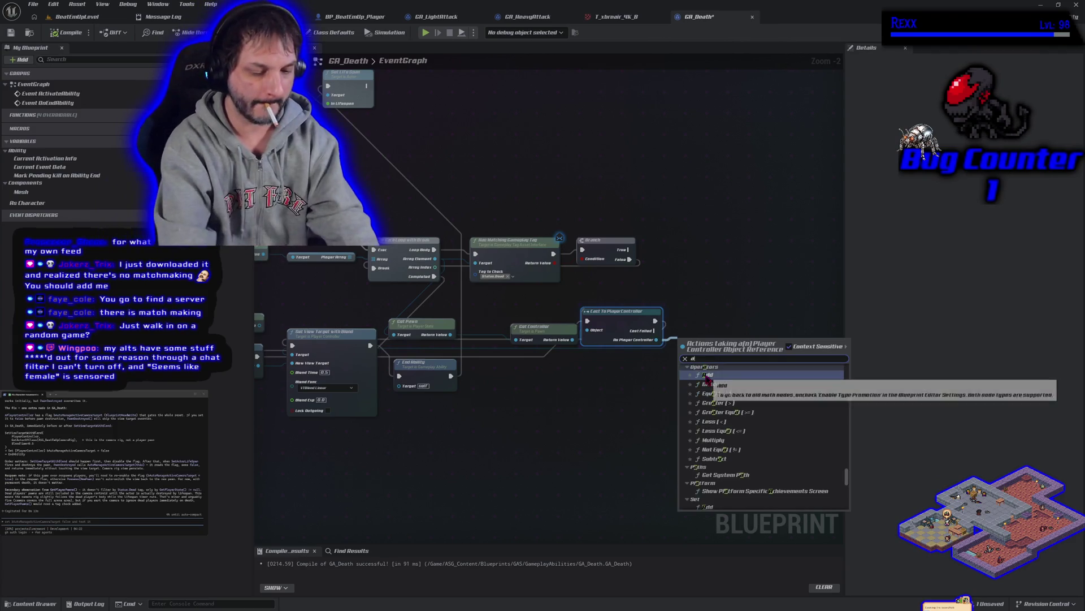
type("uto man")
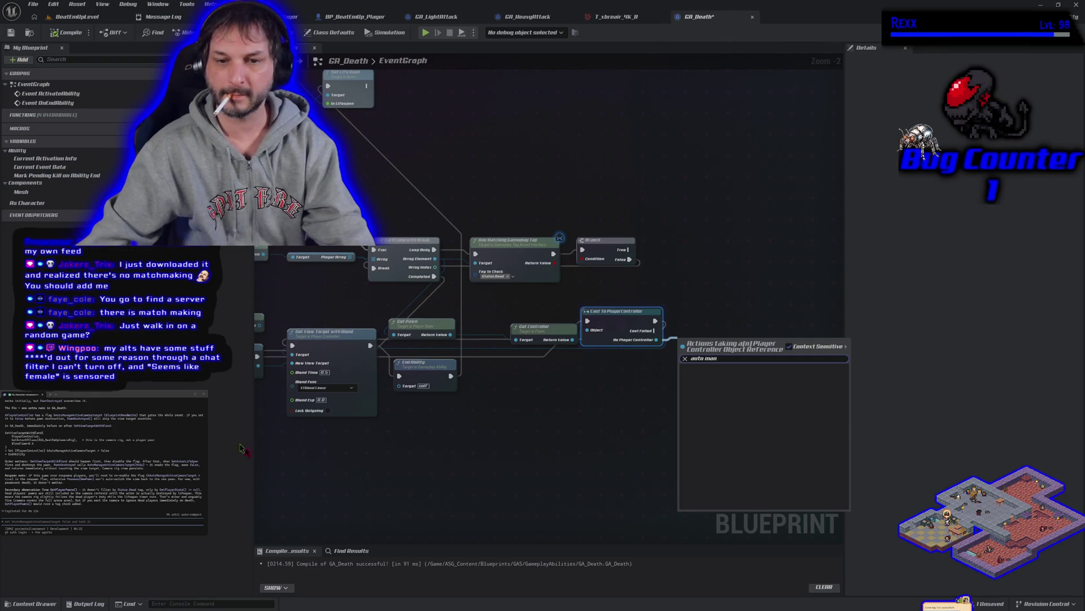
key("Escape")
mouse_move(323, 460)
left_mouse_down()
mouse_move(486, 437)
mouse_move(461, 435)
mouse_move(426, 455)
mouse_move(439, 443)
mouse_move(429, 446)
left_mouse_up()
scroll(385, 444, "up", 2)
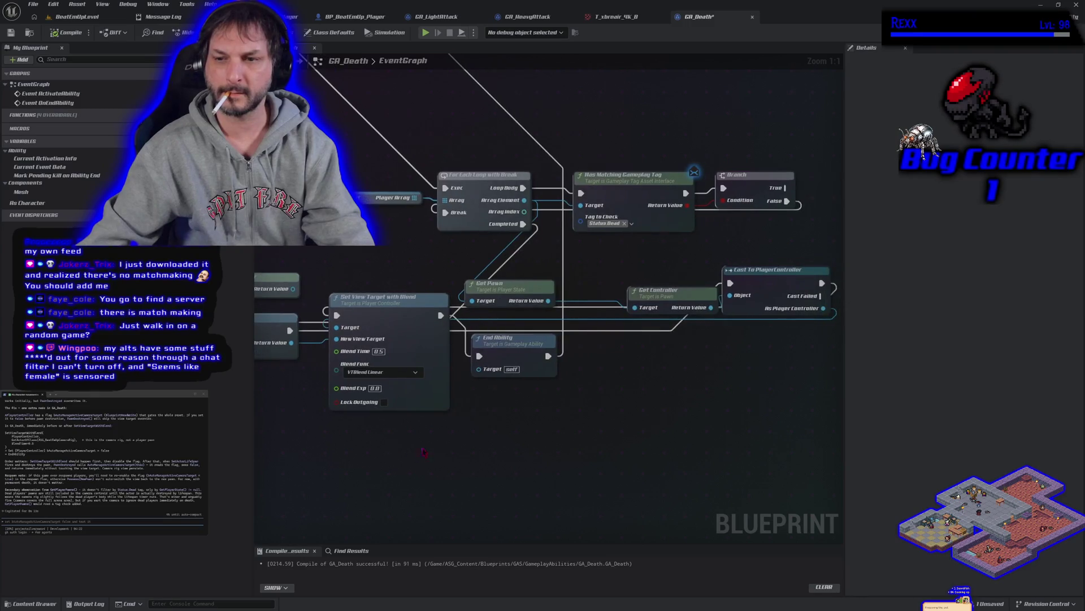
right_click(429, 446)
left_click(540, 278)
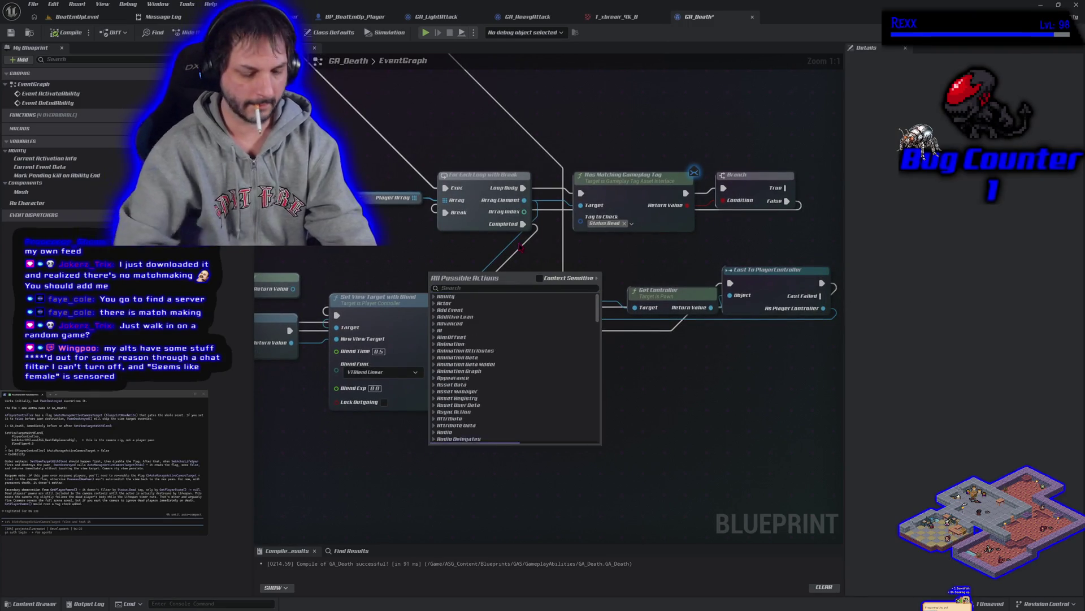
left_click(540, 278)
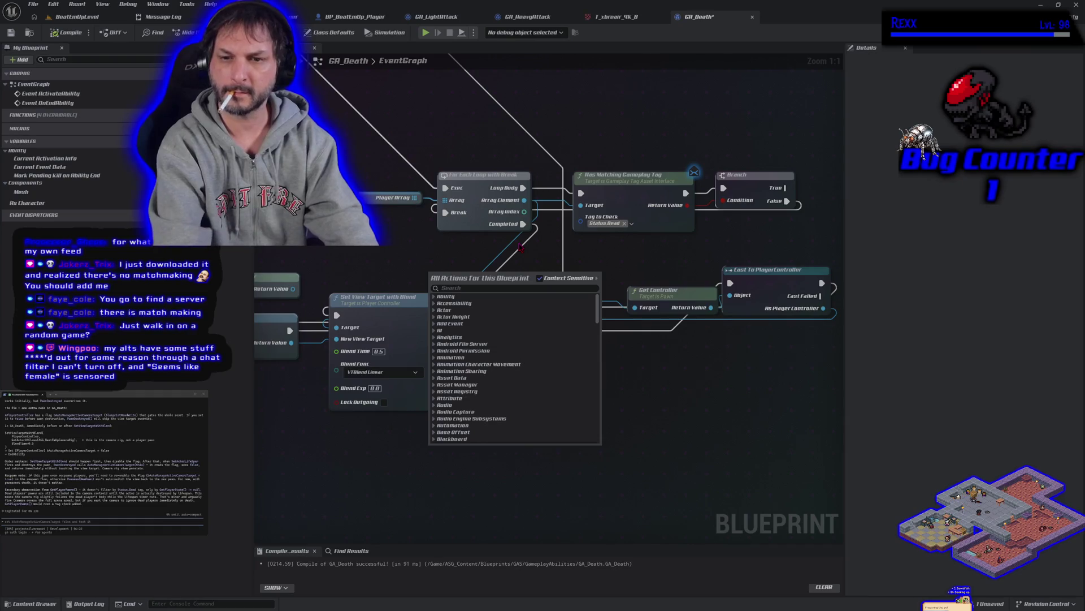
left_click(511, 288)
type("auto manage")
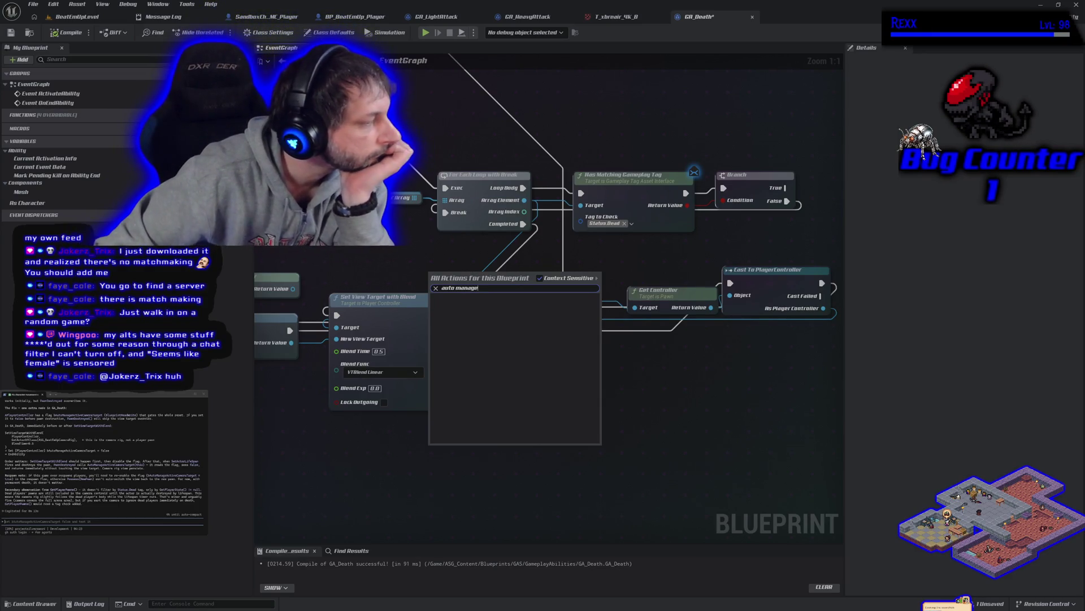
key("Escape")
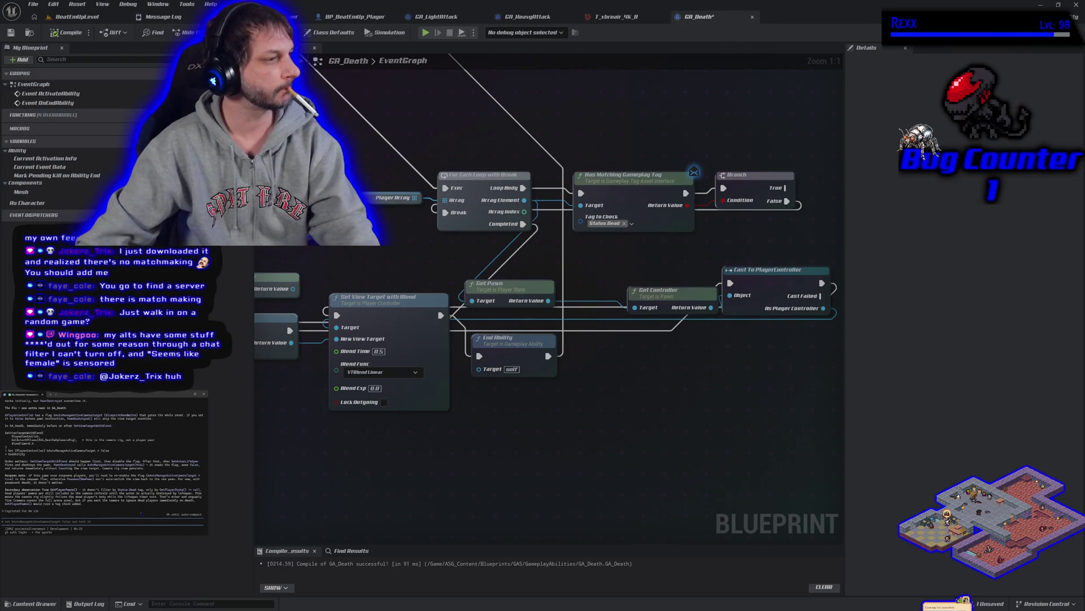
- Ask the terminal assistant why bAutoManageActiveCameraTarget isn't found on the player controller
type("4")
type(" seeing that variable")
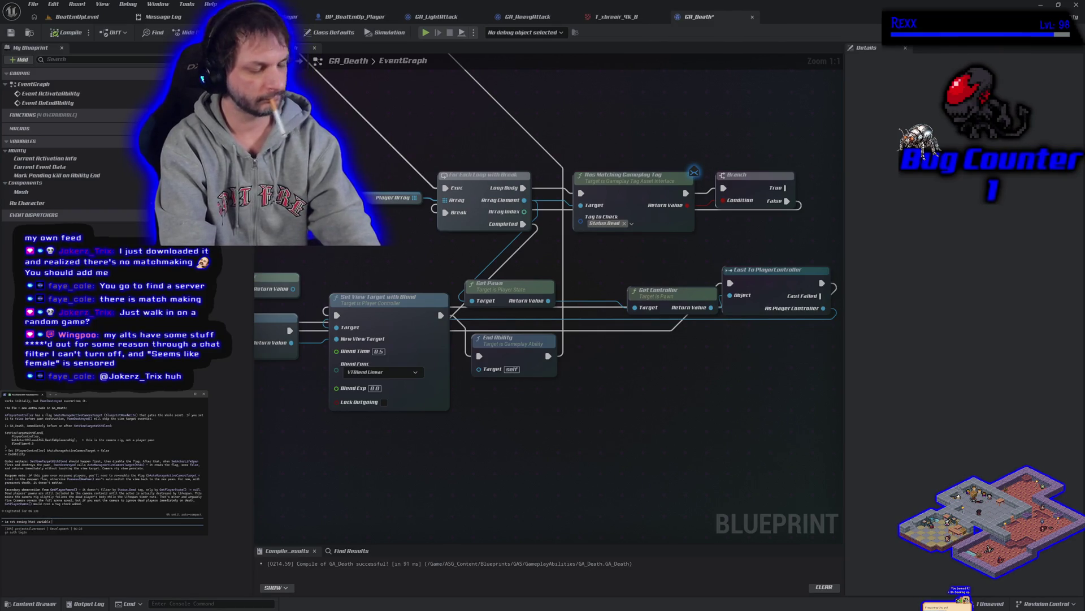
type("player controller")
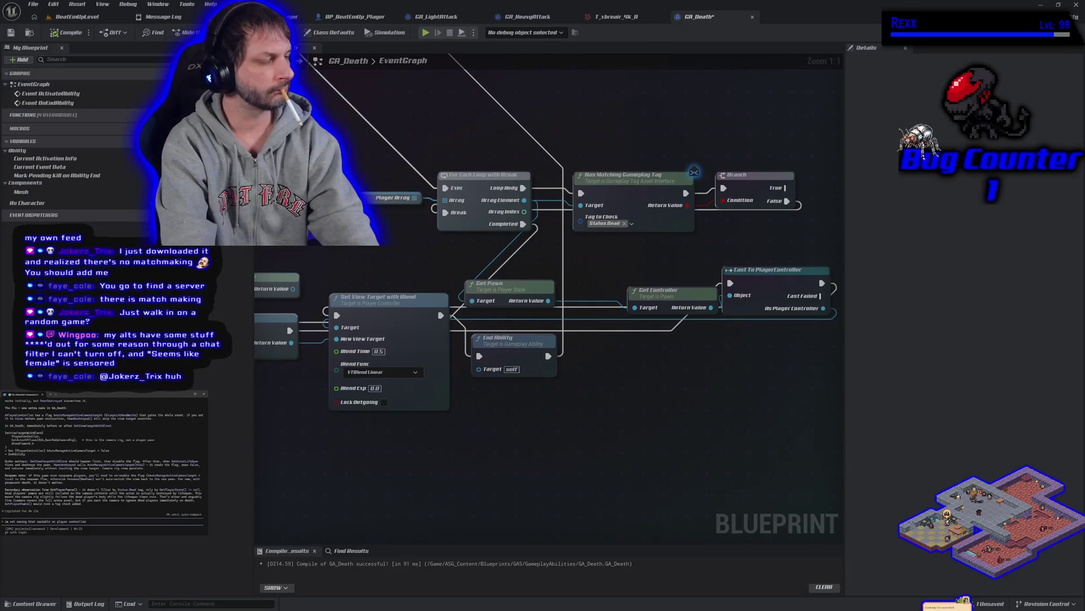
key("BackSpace")
key("BackSpace")
key("BackSpace")
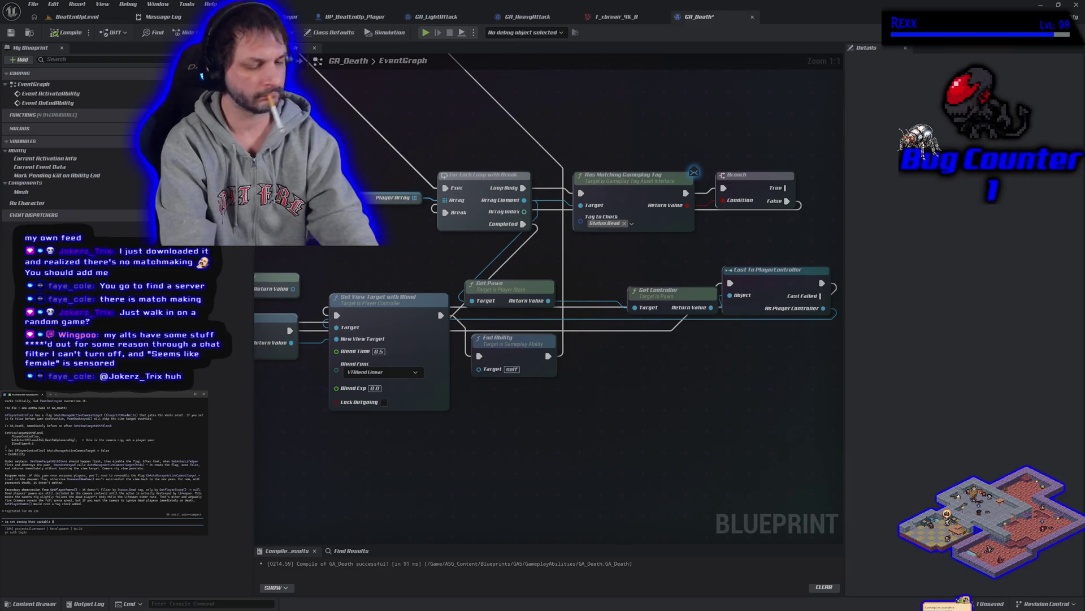
type("AutoManageActive")
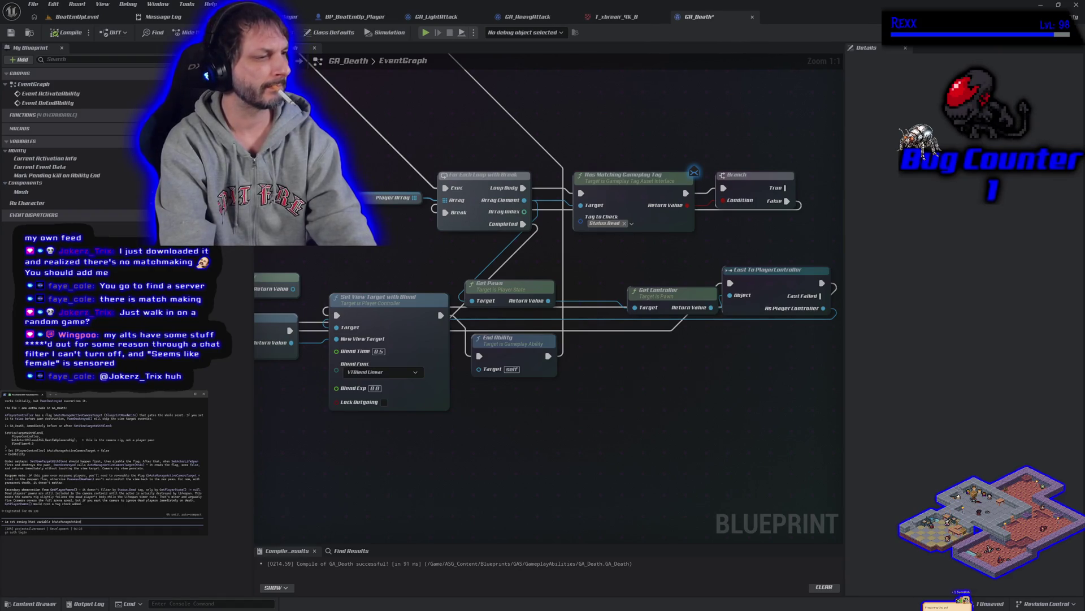
type("CameraTarget")
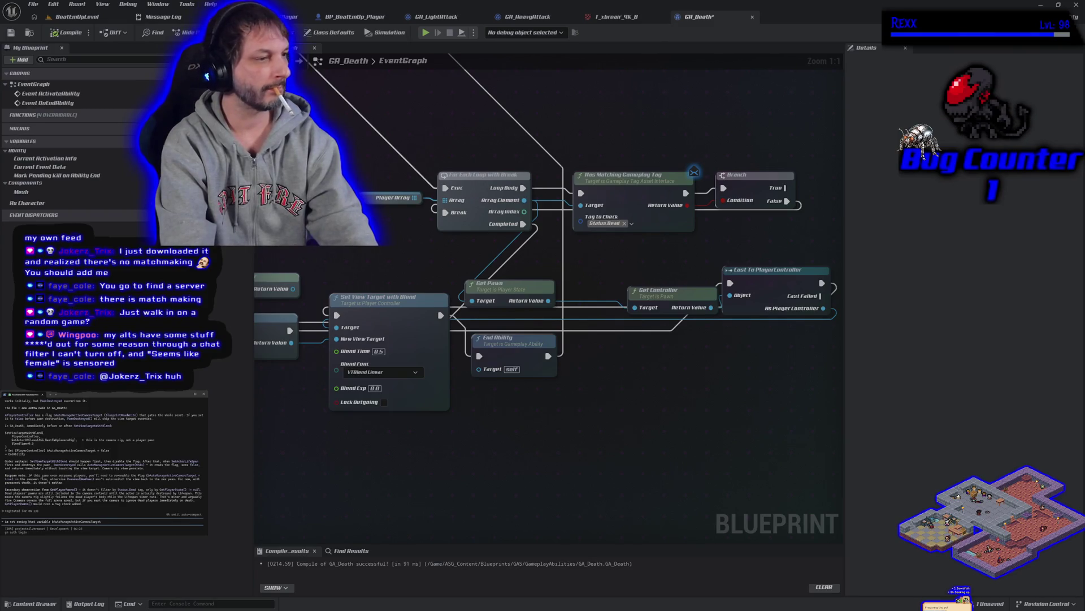
key("Return")
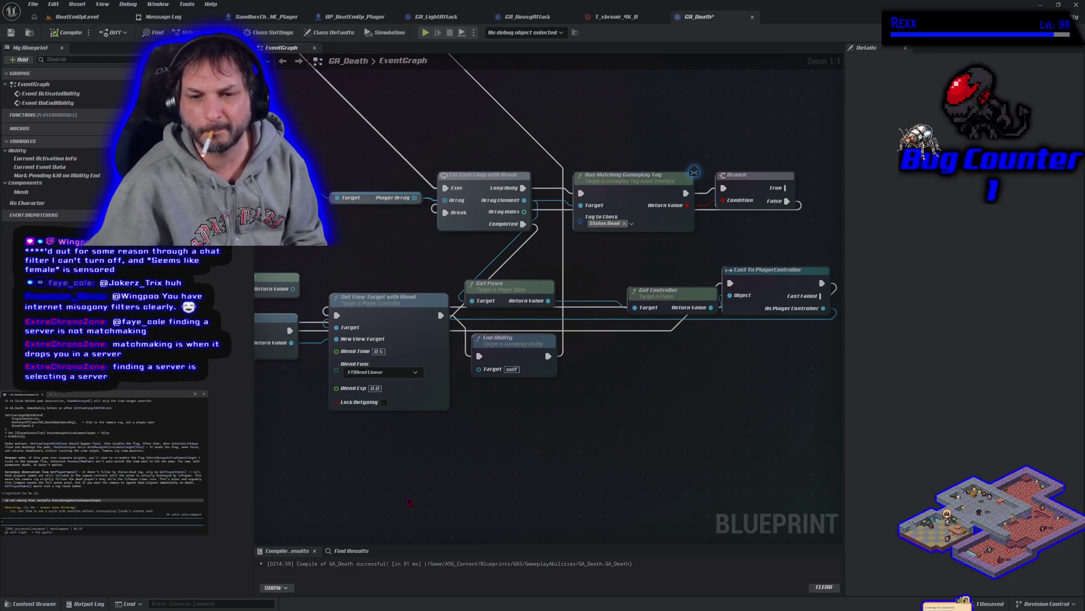
left_click(417, 356)
mouse_move(493, 472)
left_mouse_down()
mouse_move(608, 438)
mouse_move(545, 451)
mouse_move(433, 441)
left_mouse_up()
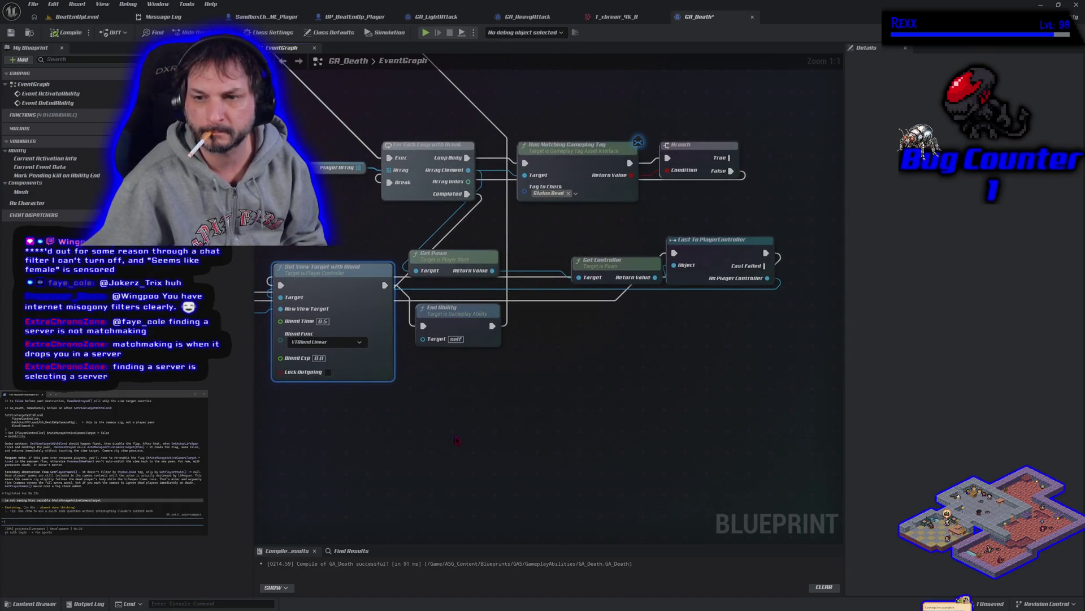
right_click(477, 431)
left_click(456, 421)
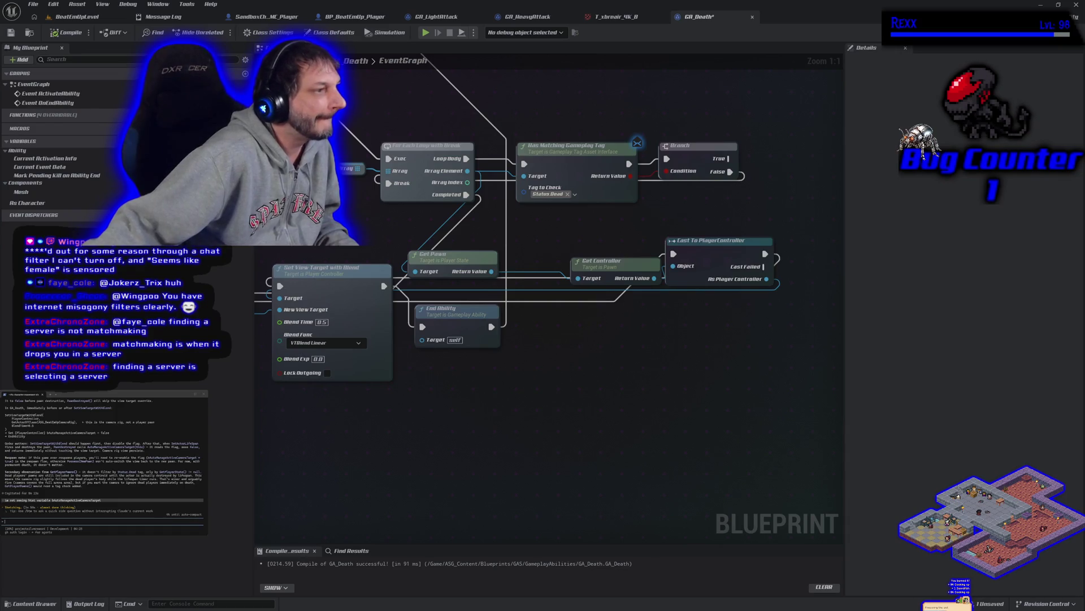
scroll(102, 458, "up", 3)
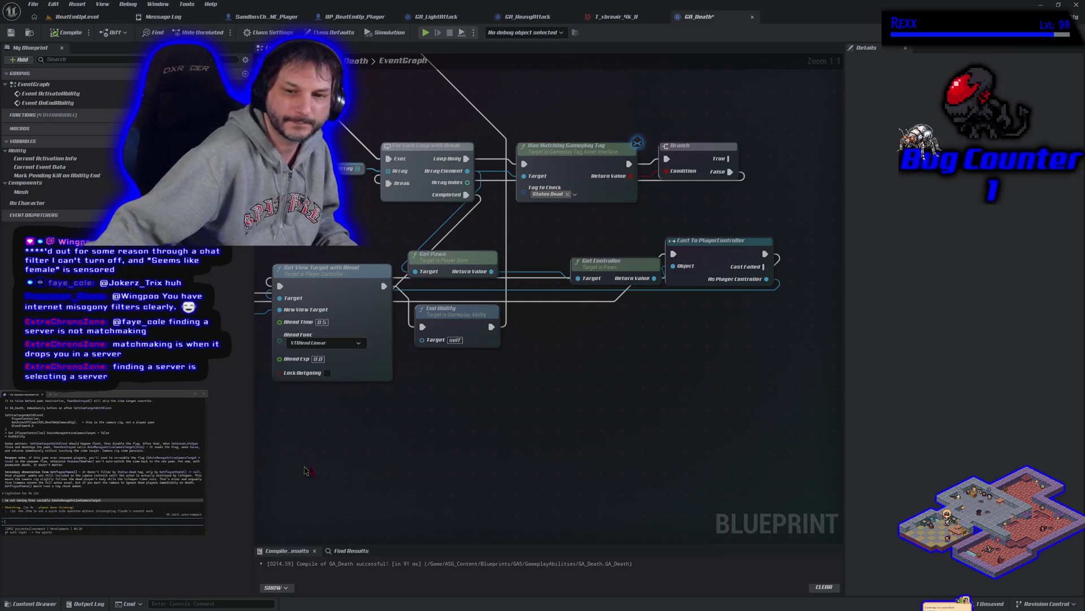
scroll(436, 436, "down", 2)
left_click_drag(436, 436, 493, 454)
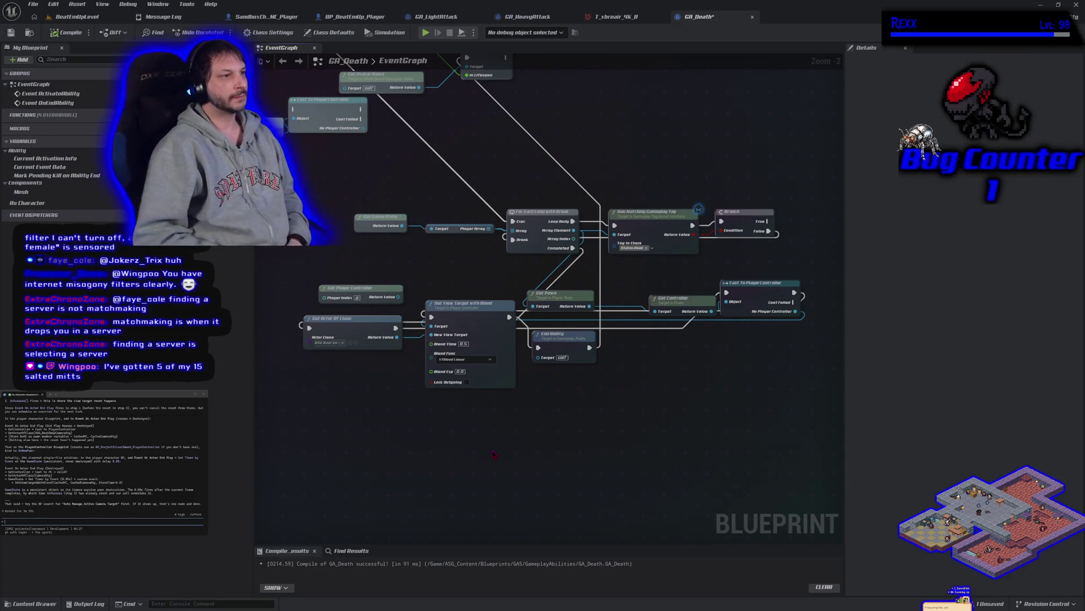
scroll(105, 458, "up", 2)
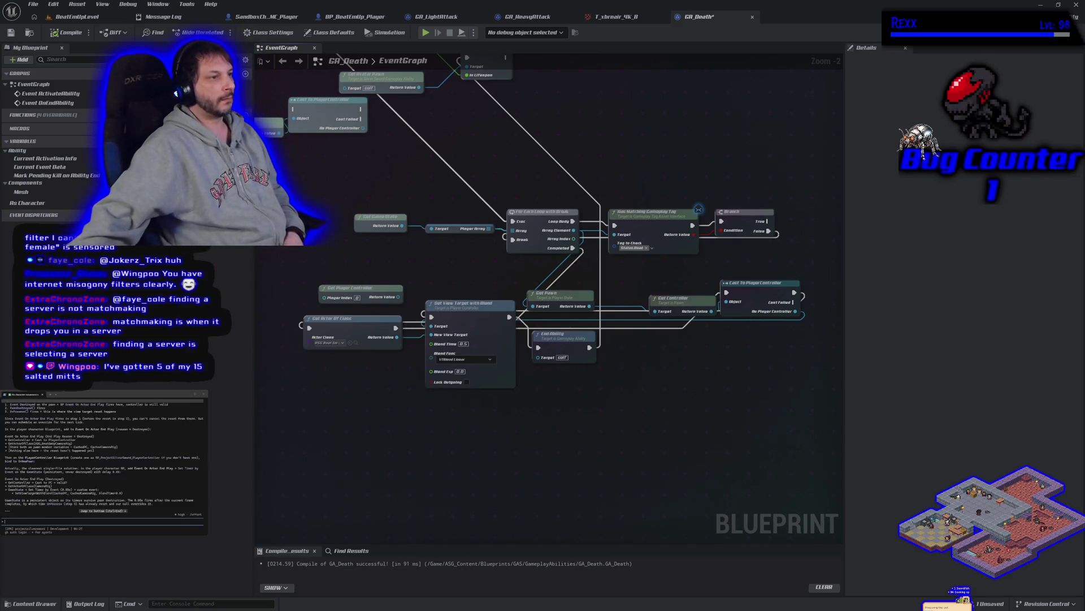
scroll(105, 458, "down", 5)
scroll(105, 457, "down", 5)
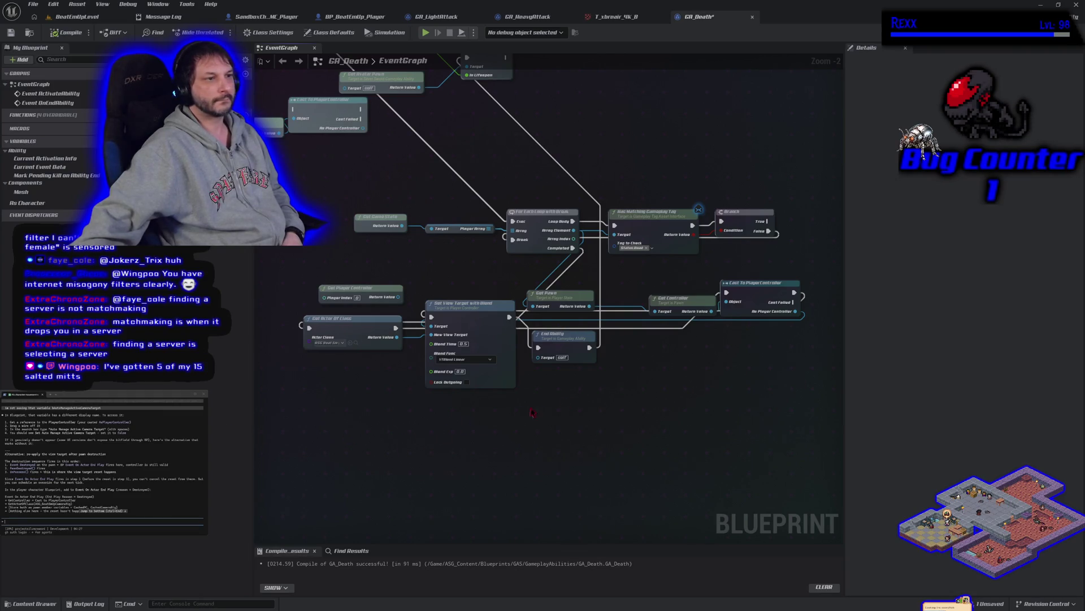
scroll(742, 355, "up", 2)
left_click_drag(617, 330, 658, 334)
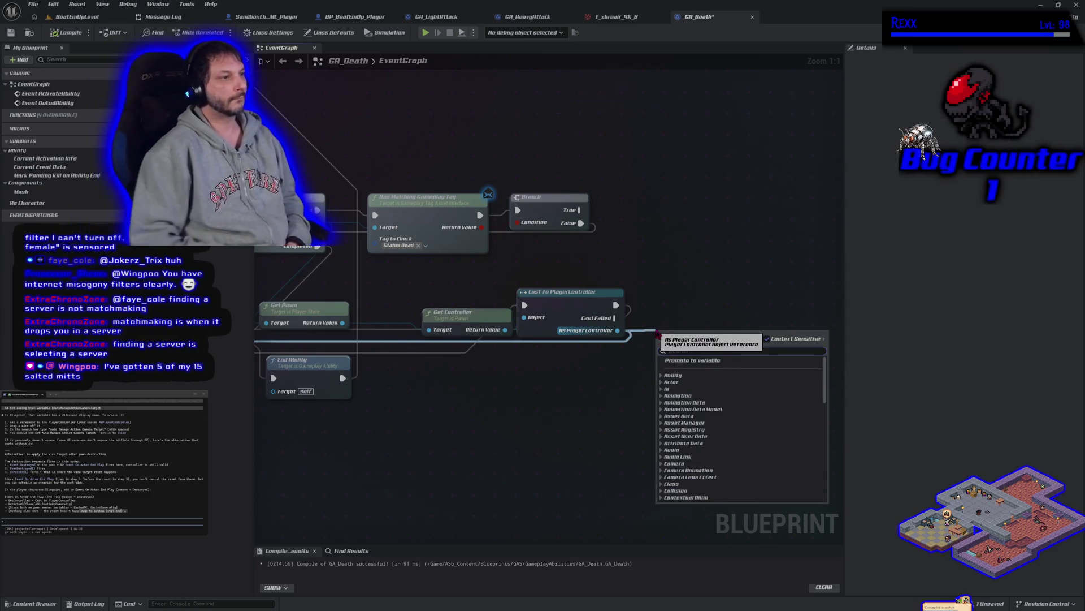
type("auto")
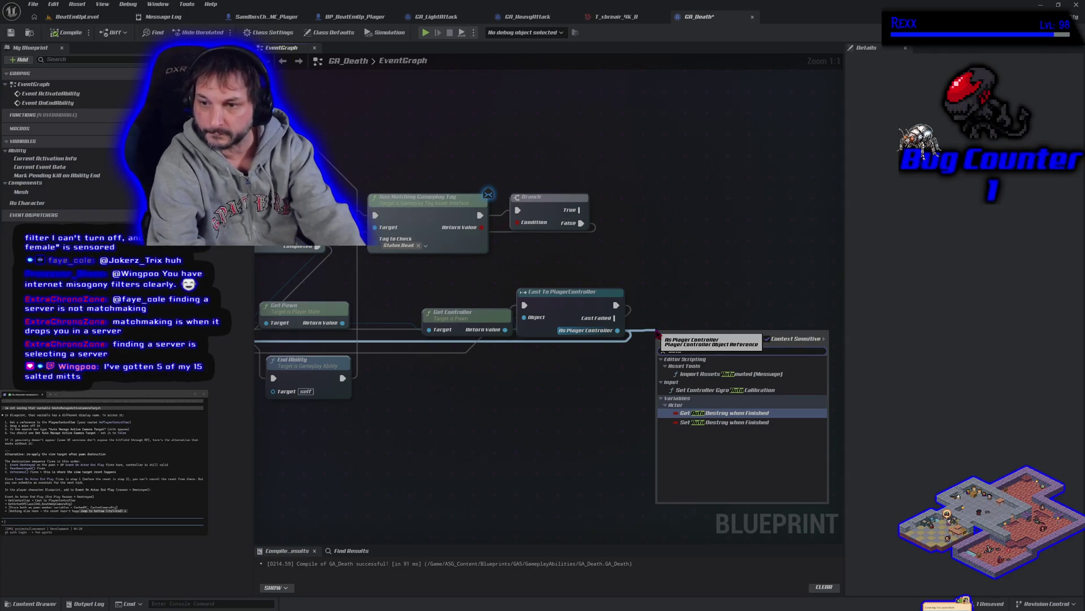
left_click(767, 339)
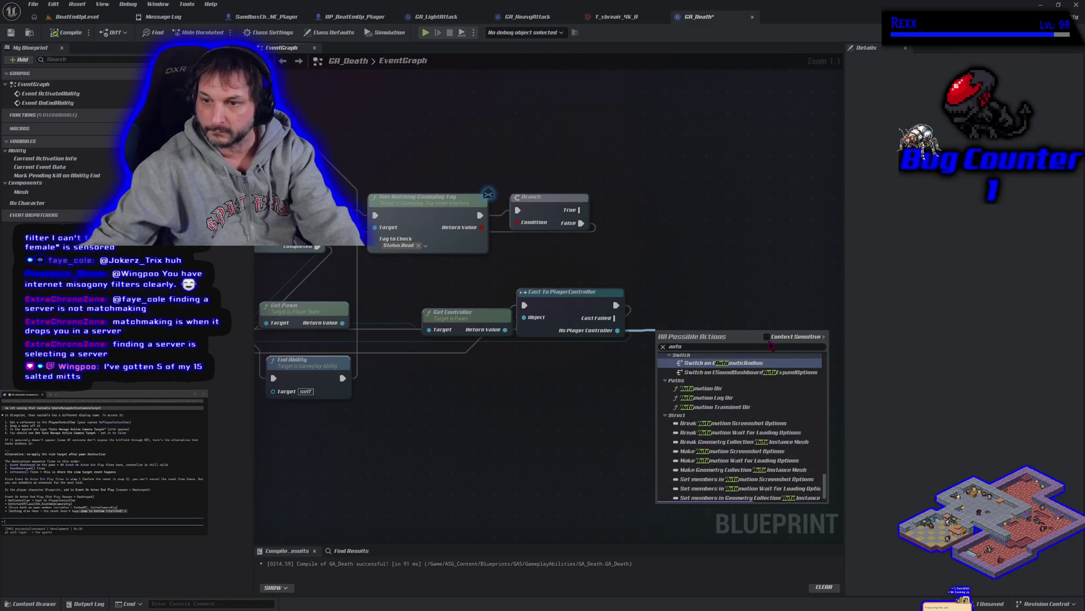
left_click(729, 346)
type("manage")
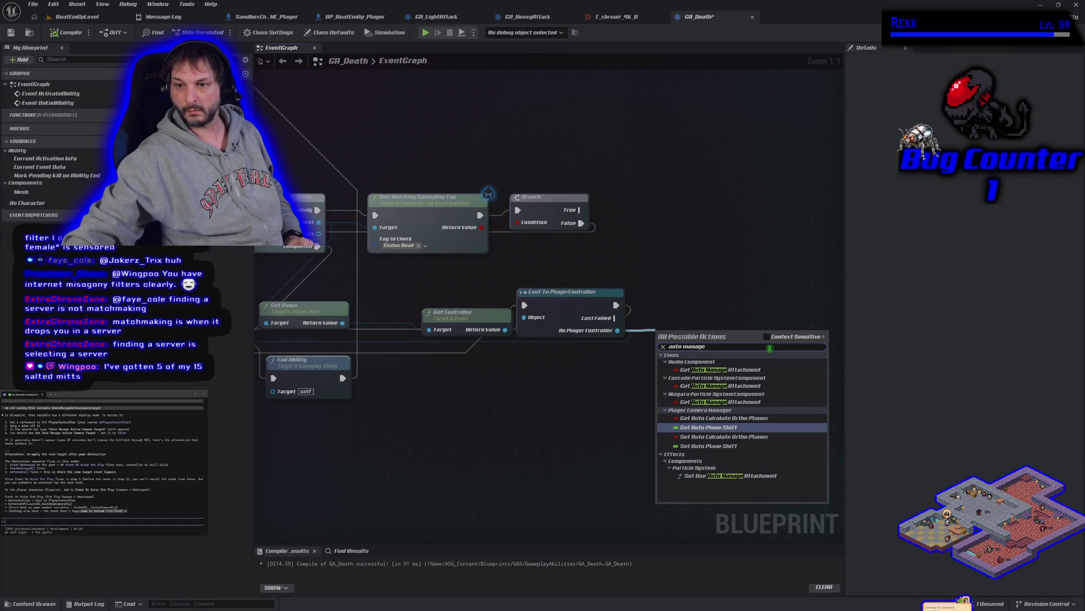
key("Escape")
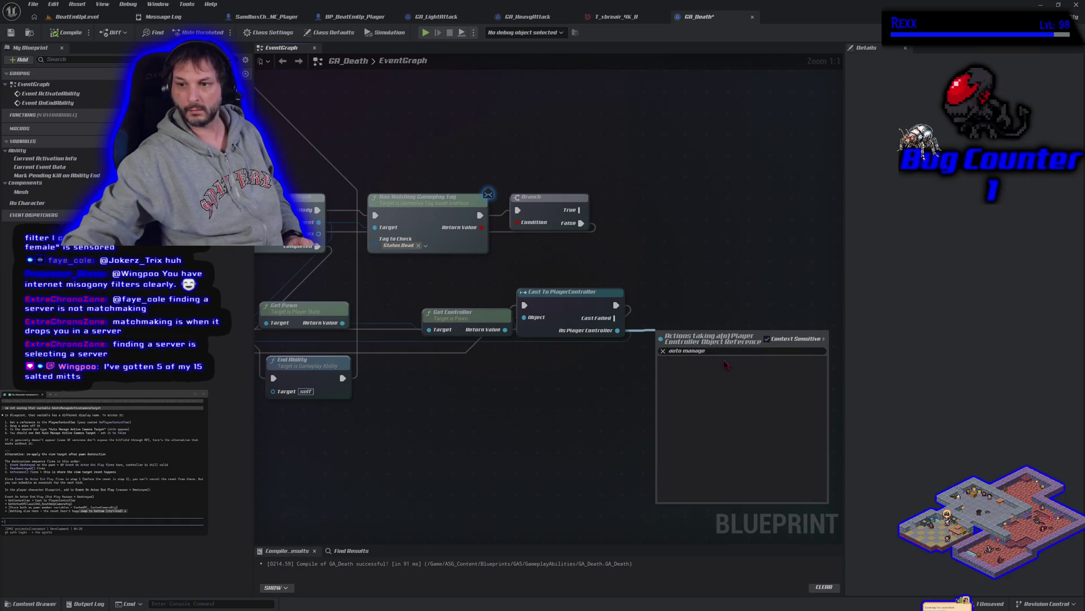
key("Escape")
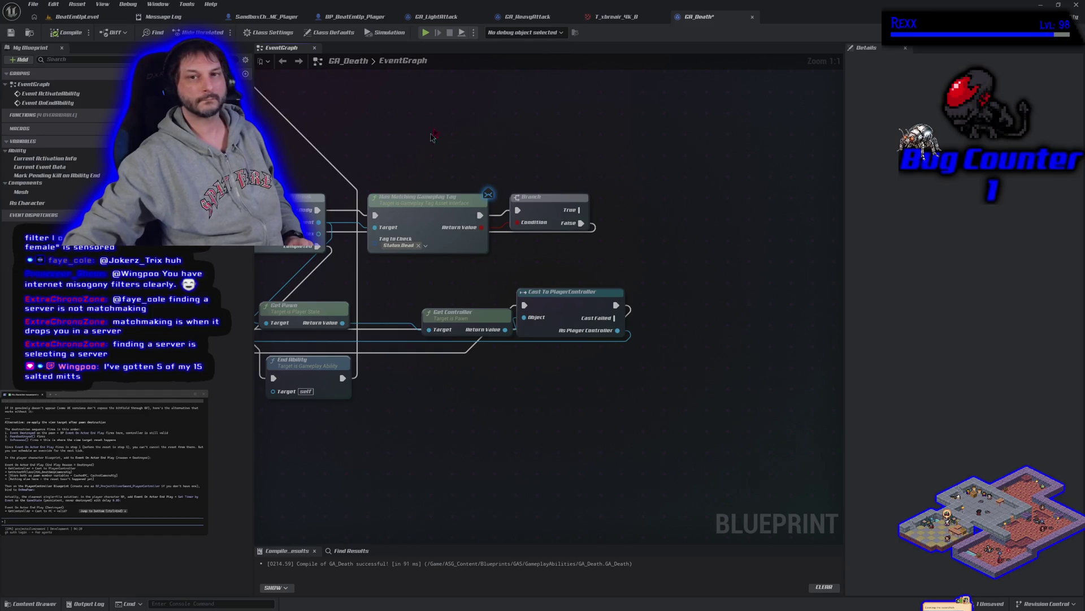
- In BP_BeatEmUp_Player's graph, search 'end play' and place an Event End Play node
left_click(346, 17)
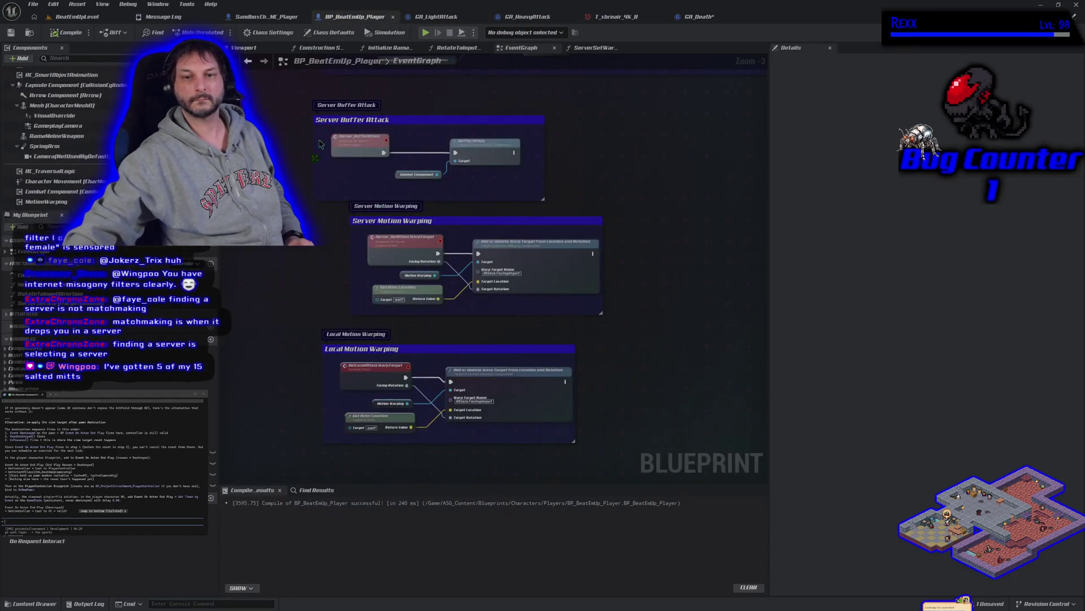
scroll(347, 289, "down", 5)
right_click(347, 289)
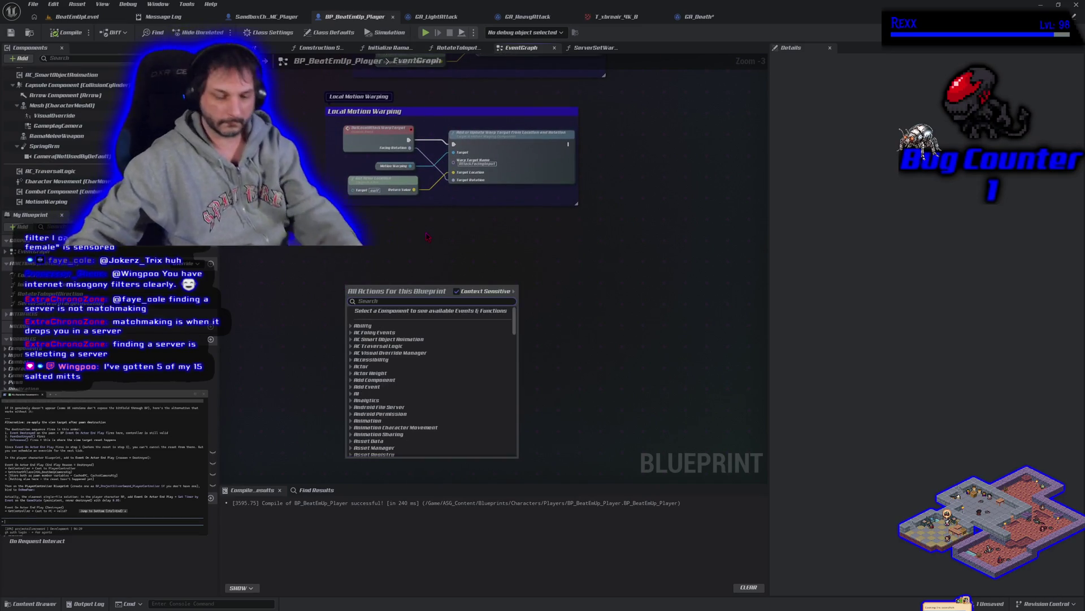
type("on actor")
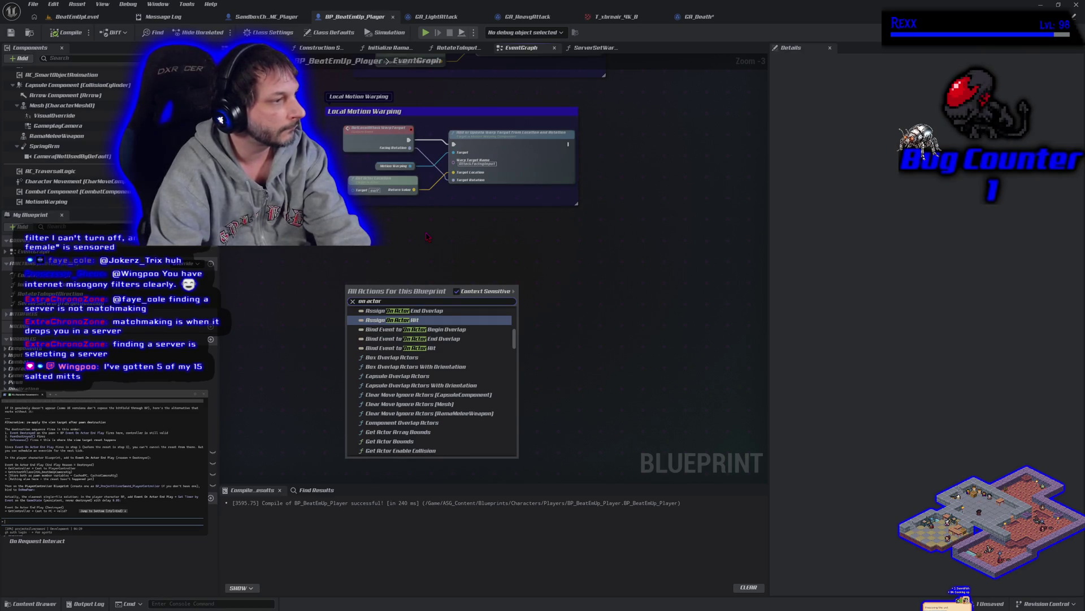
type(" end")
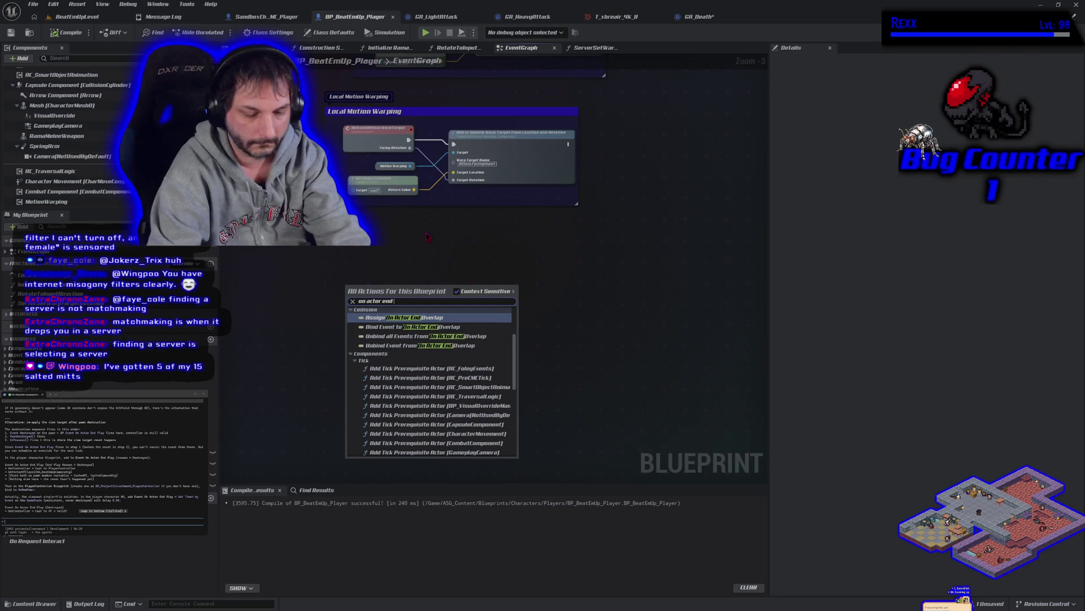
type(" pla")
key("BackSpace")
key("BackSpace")
key("BackSpace")
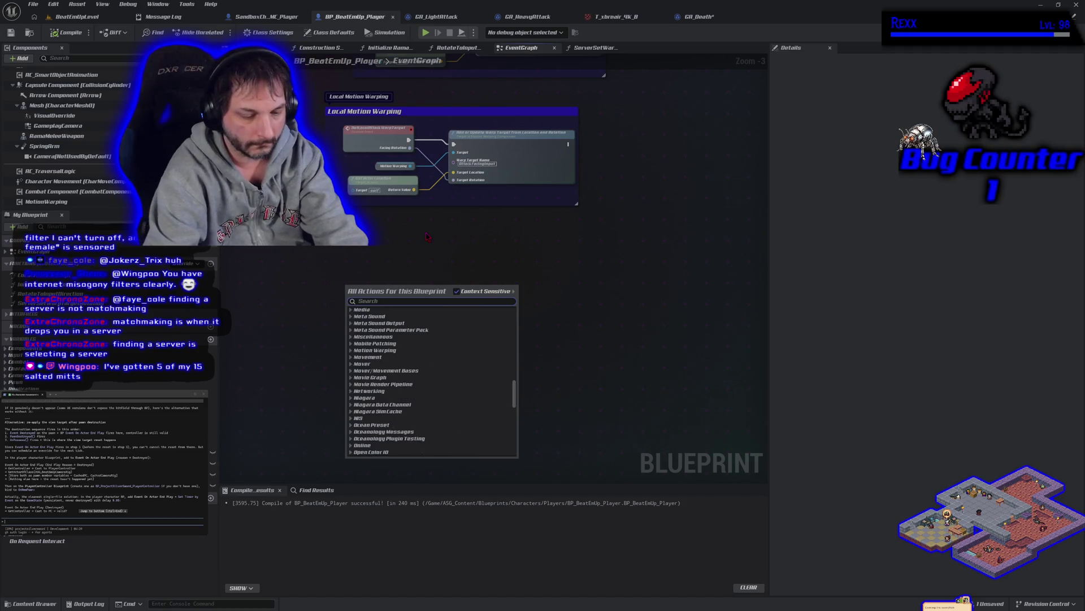
type("end play")
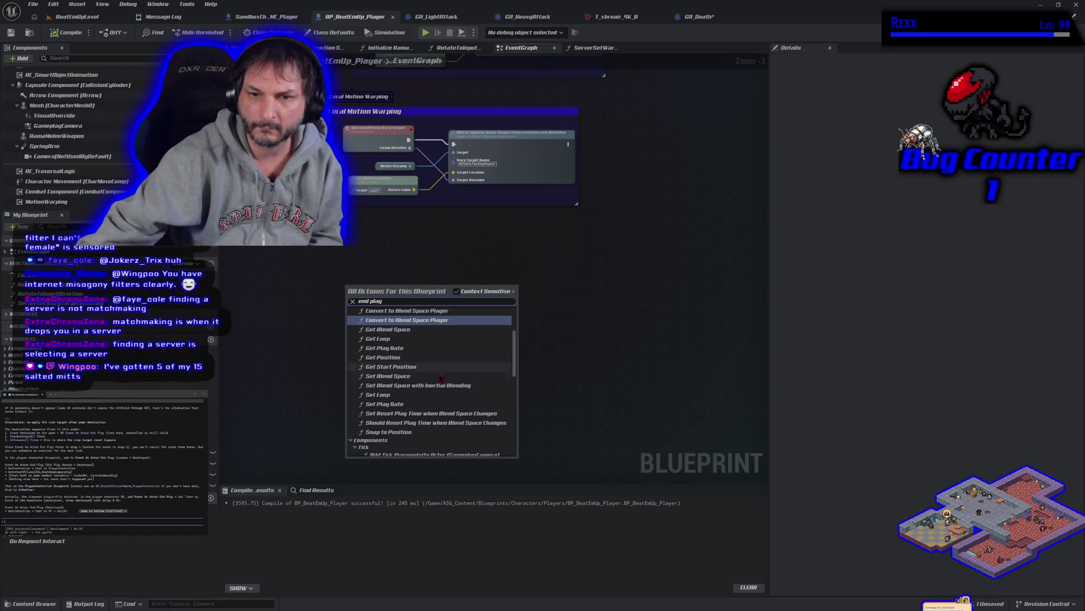
scroll(455, 388, "up", 3)
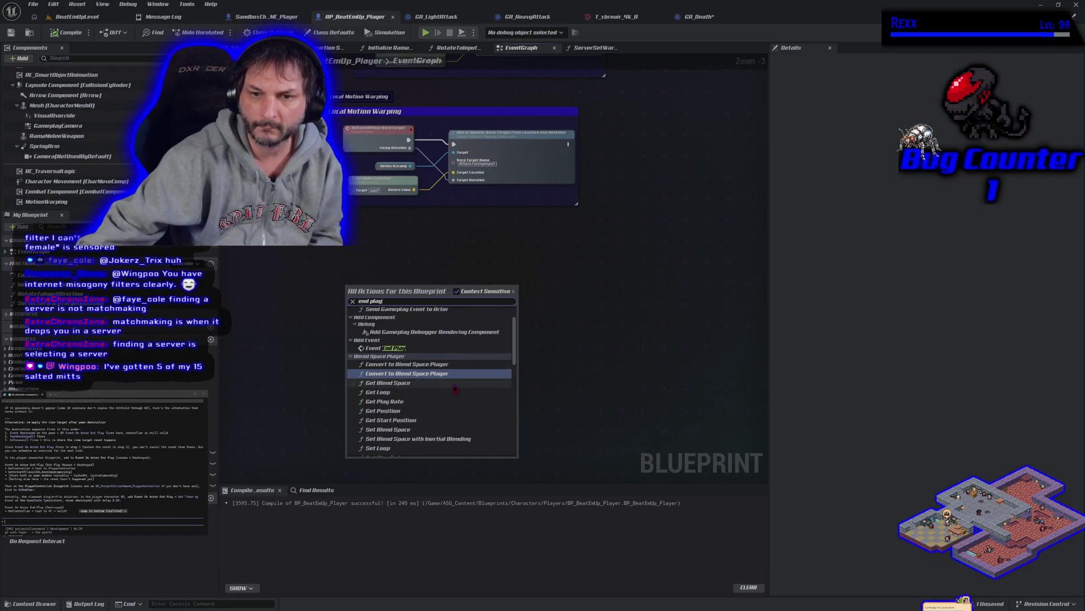
left_click(400, 348)
scroll(373, 325, "up", 3)
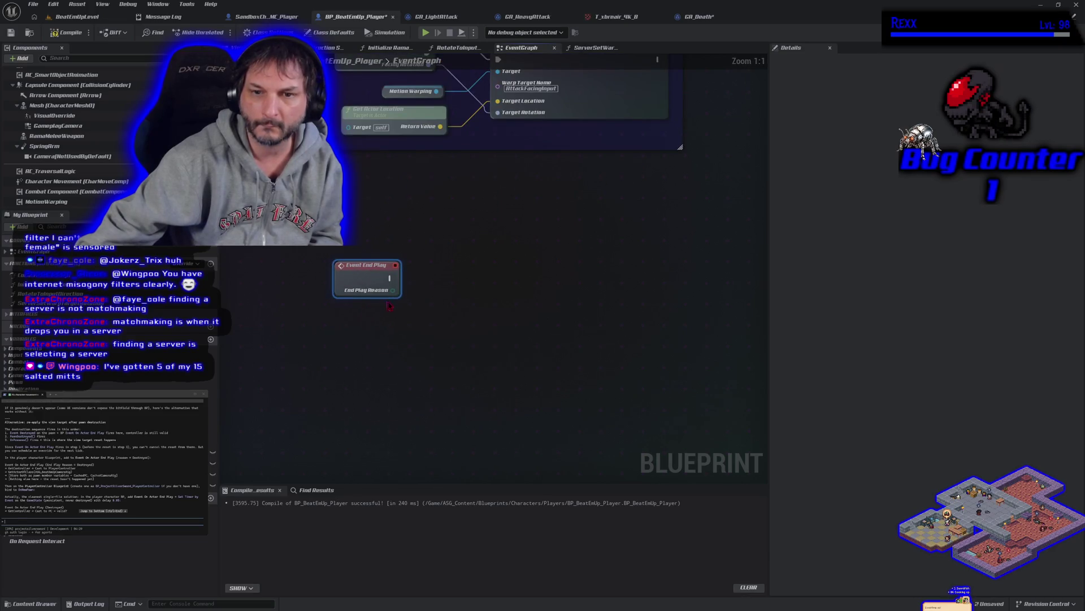
- Add an equality check off the End Play Reason pin, then delete it
left_click_drag(398, 289, 435, 294)
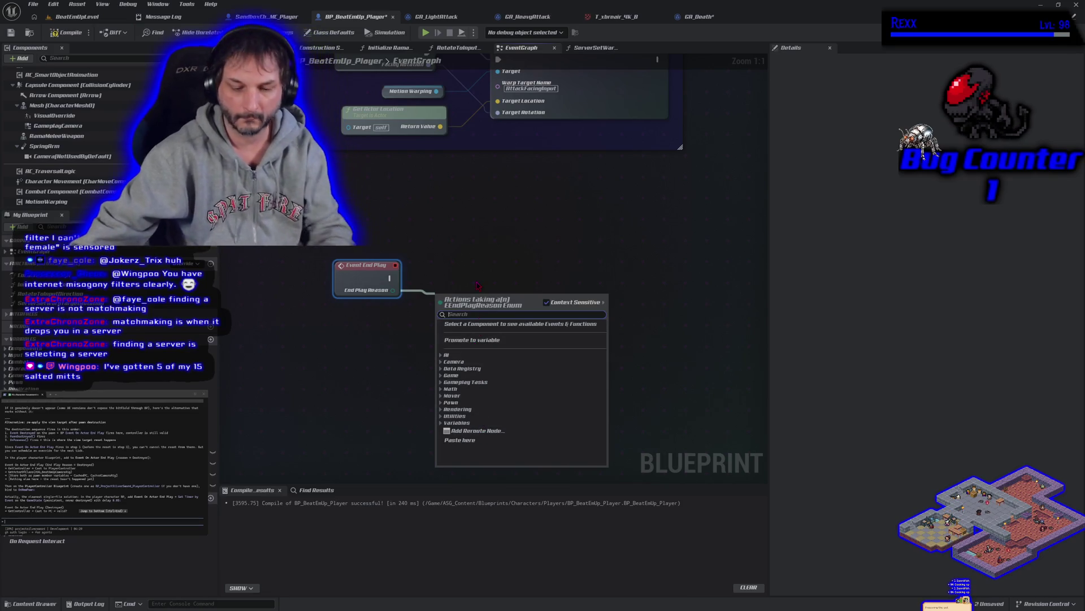
type("=")
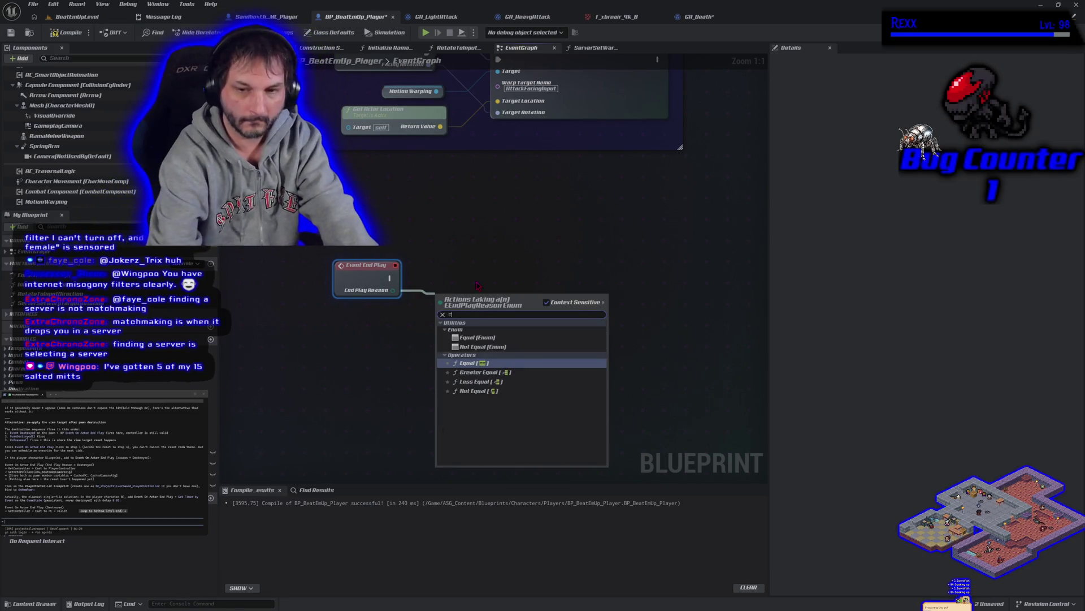
left_click(482, 364)
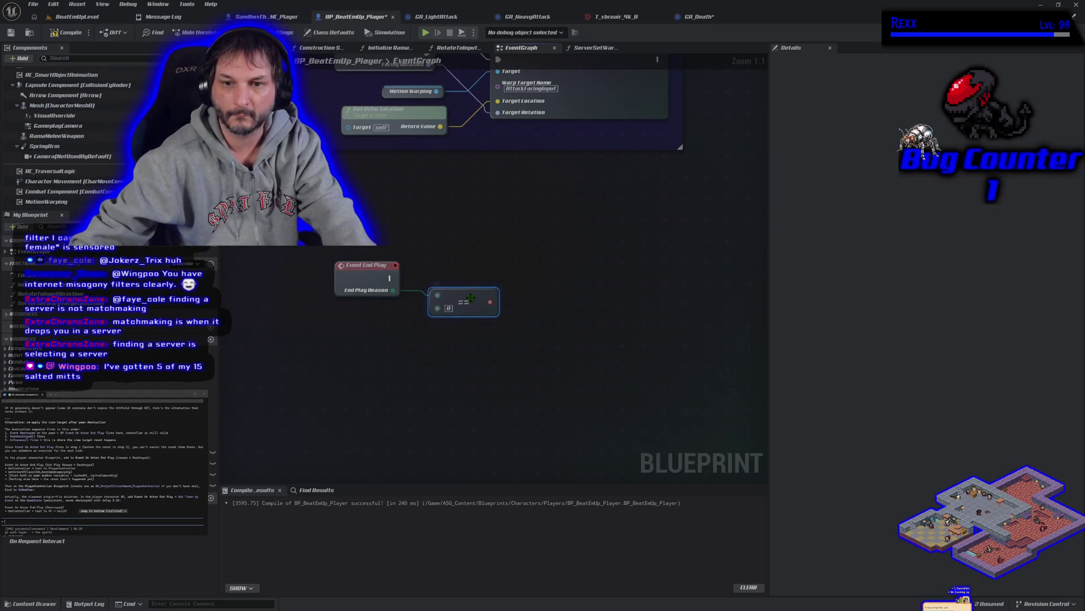
key("Delete")
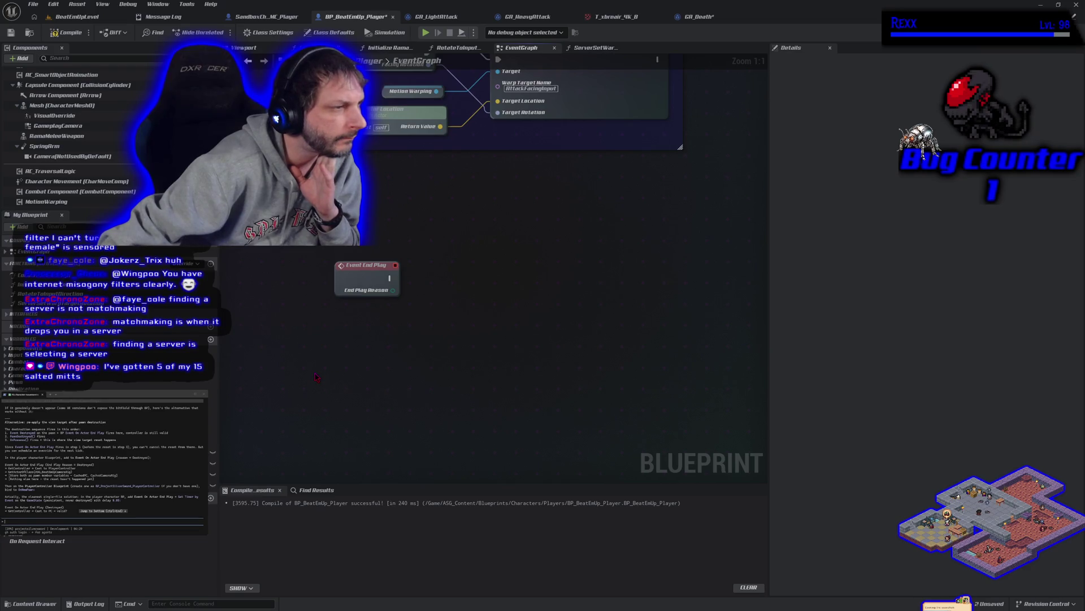
- Search 'on actor end pla', dismiss the list, then select and delete the Event End Play node
right_click(315, 351)
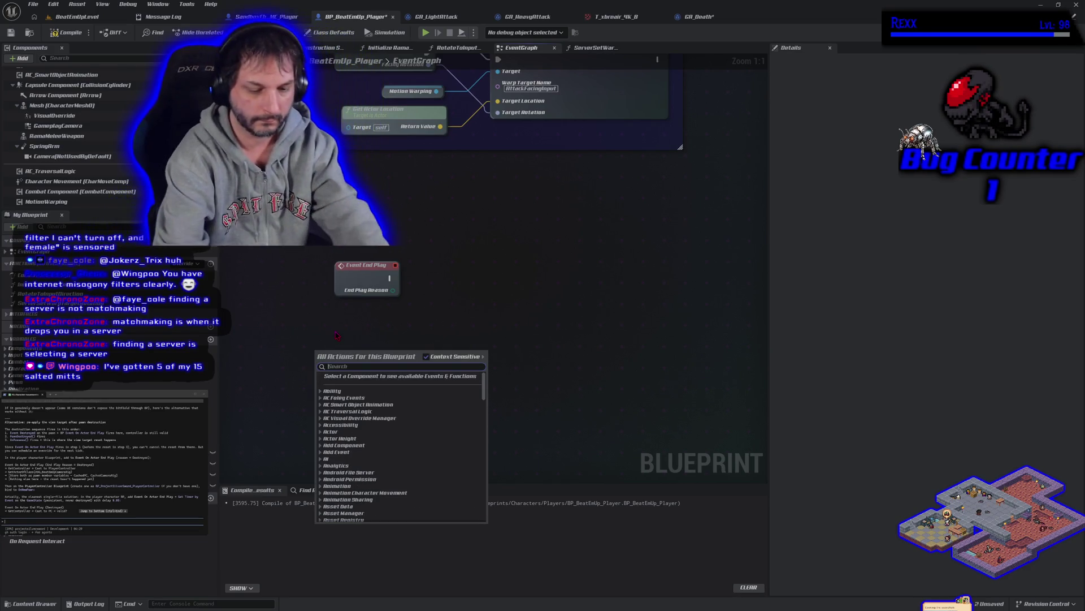
type("on actor end")
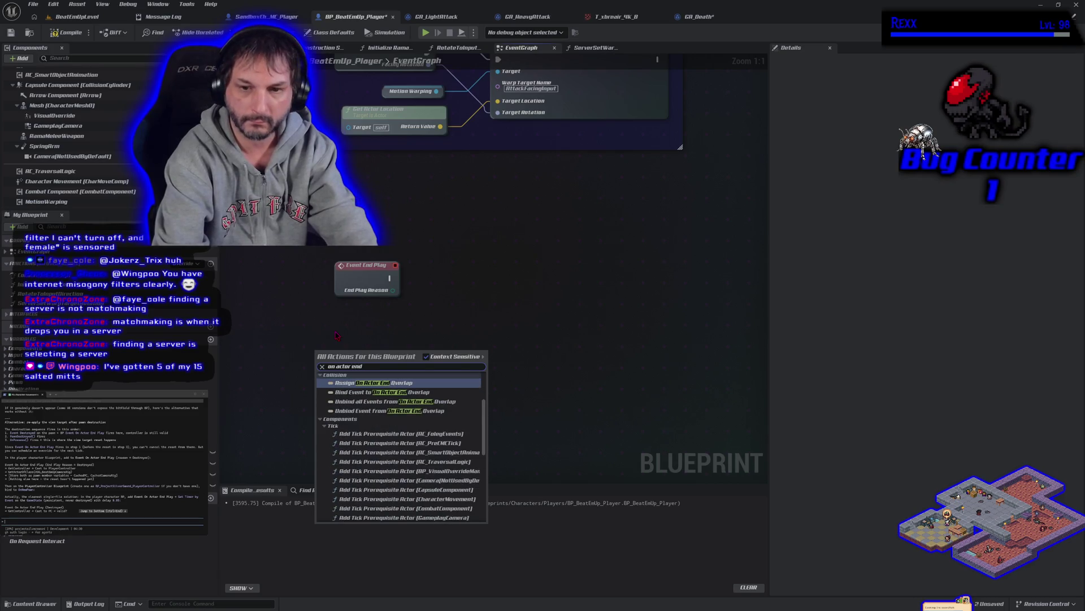
type(" pla")
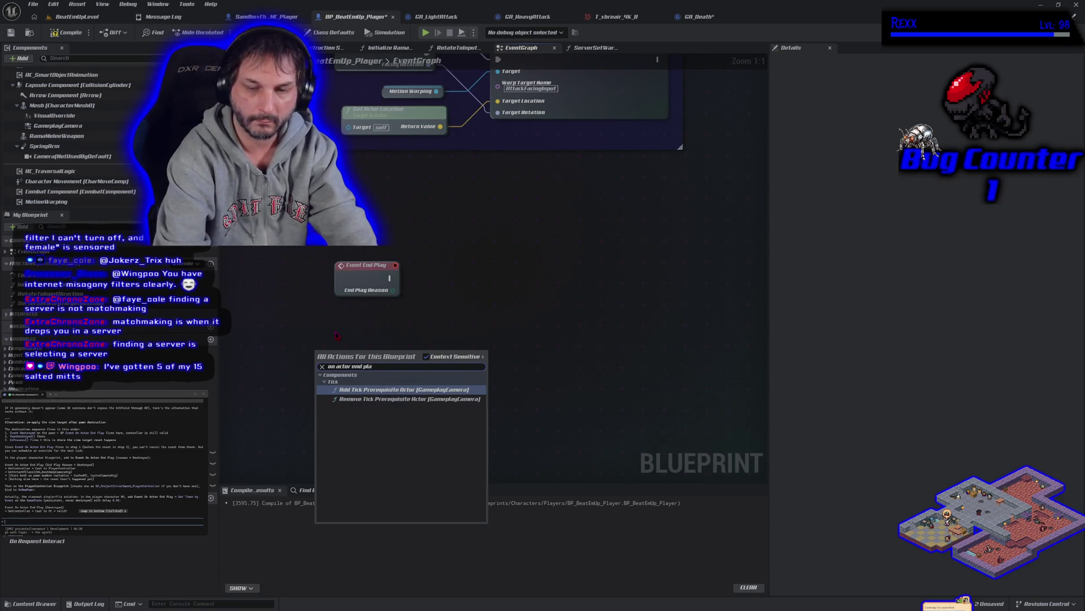
key("Escape")
left_click_drag(301, 246, 372, 291)
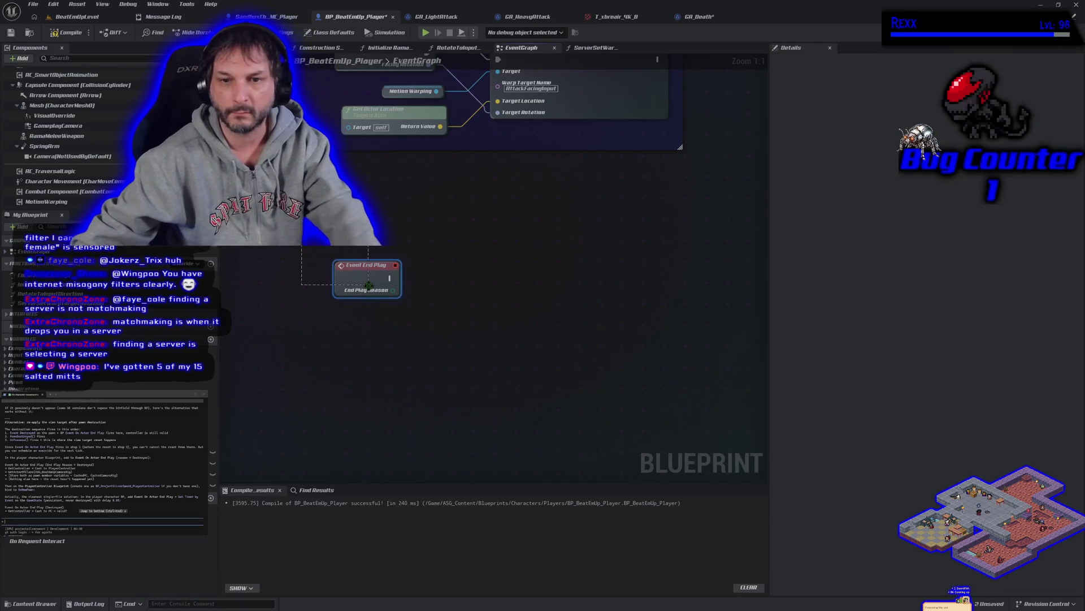
key("Delete")
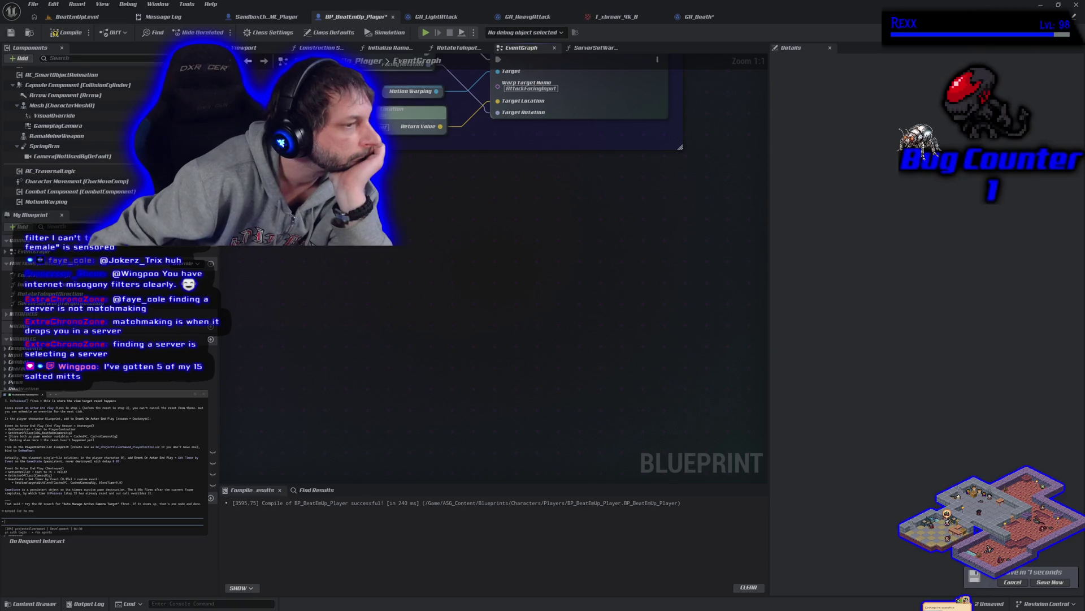
- Search blueprint actions for 'event actor on end play', then ask the assistant whether such an event exists
right_click(310, 276)
type("event actor on end pla")
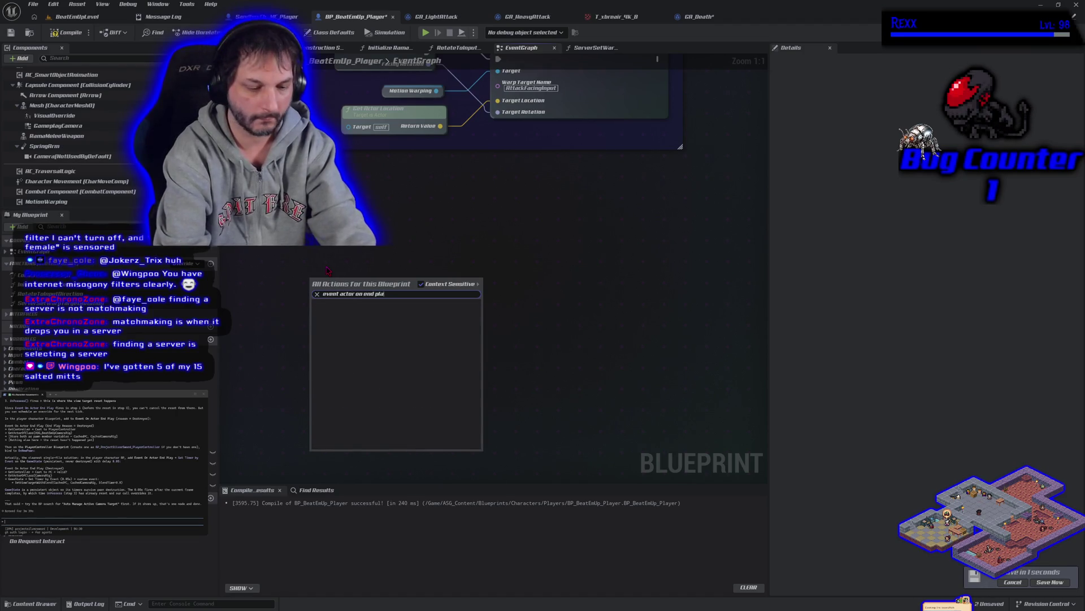
type("y")
left_click(421, 284)
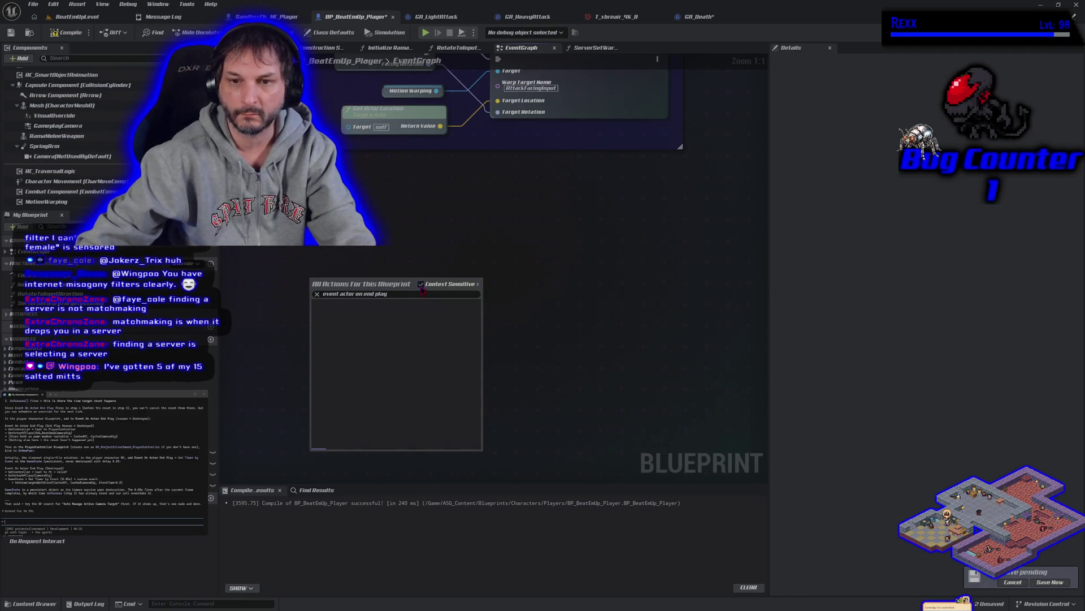
key("Escape")
type("there is some")
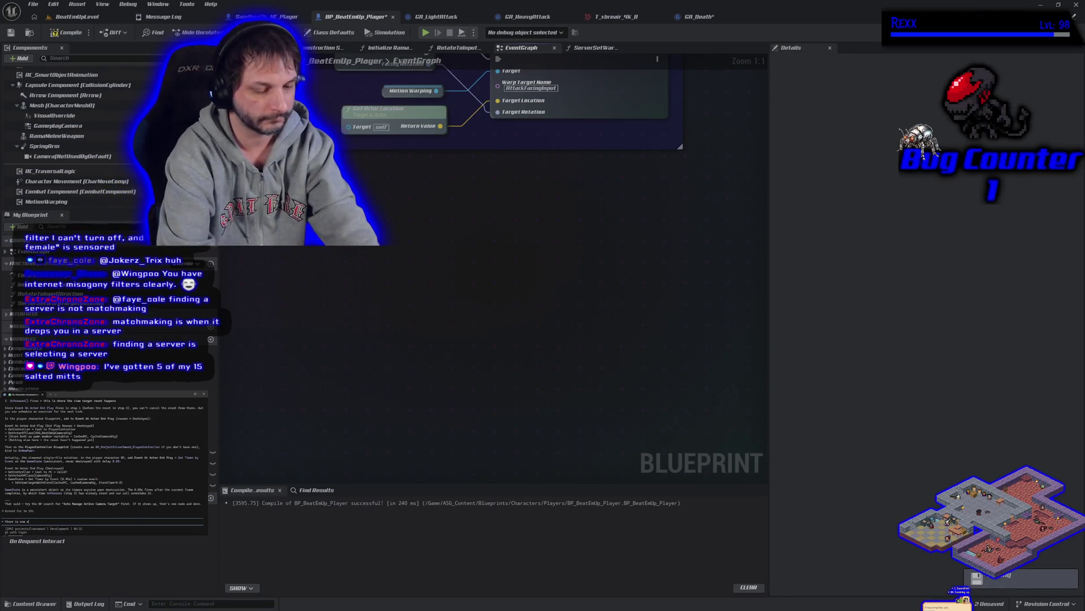
type(" event on actor end play")
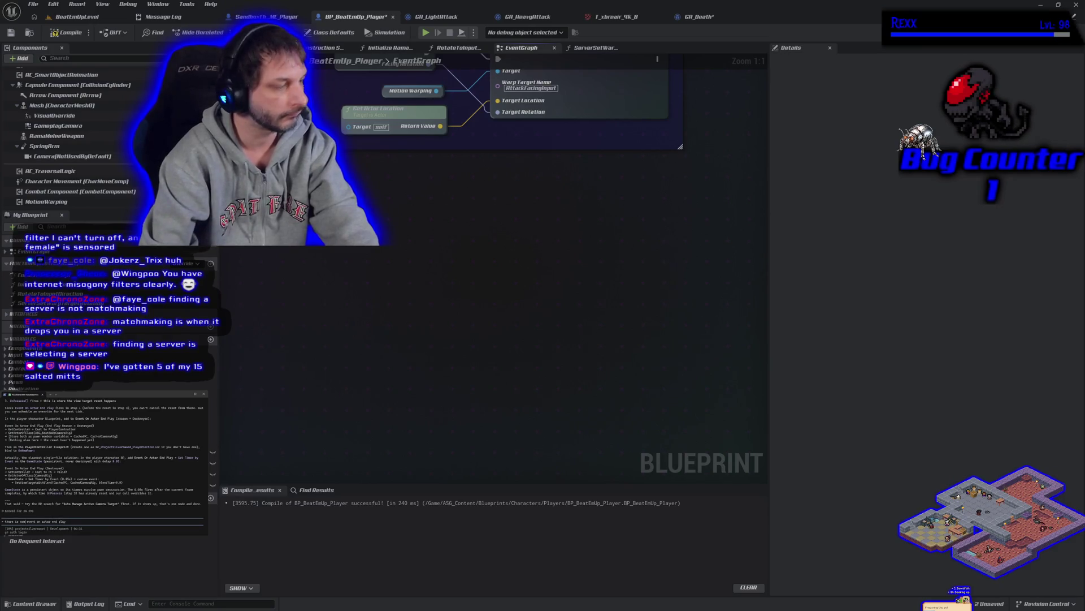
key("Return")
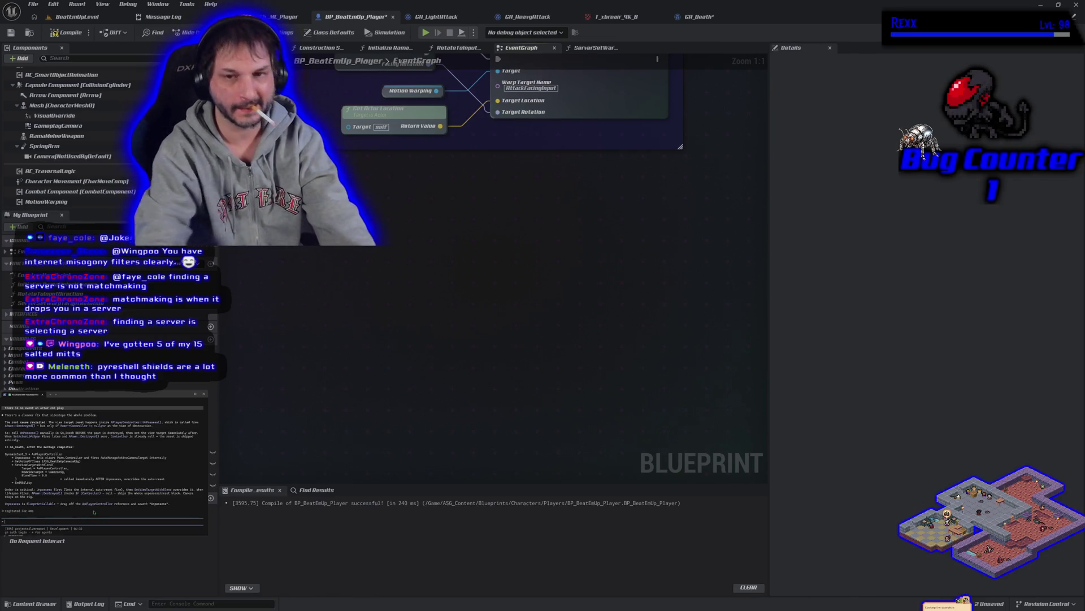
scroll(422, 296, "down", 2)
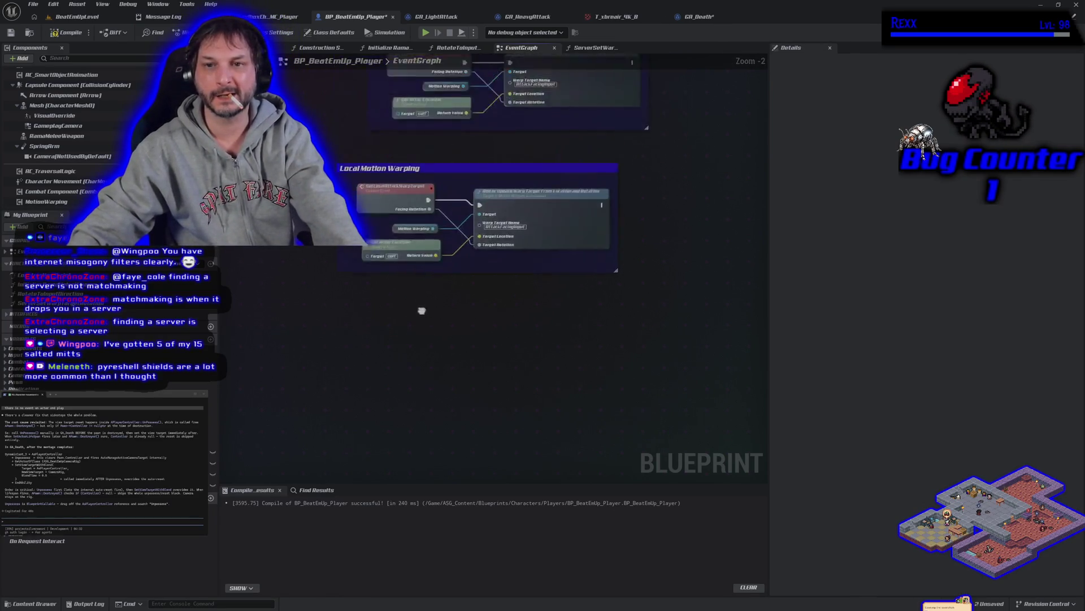
scroll(373, 418, "down", 2)
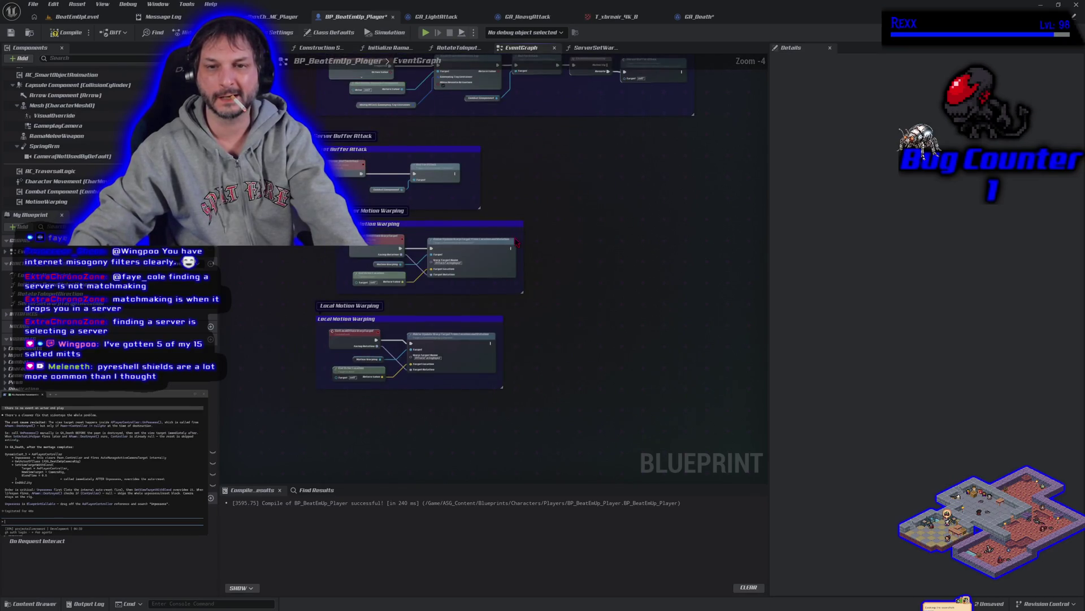
left_click_drag(356, 425, 374, 225)
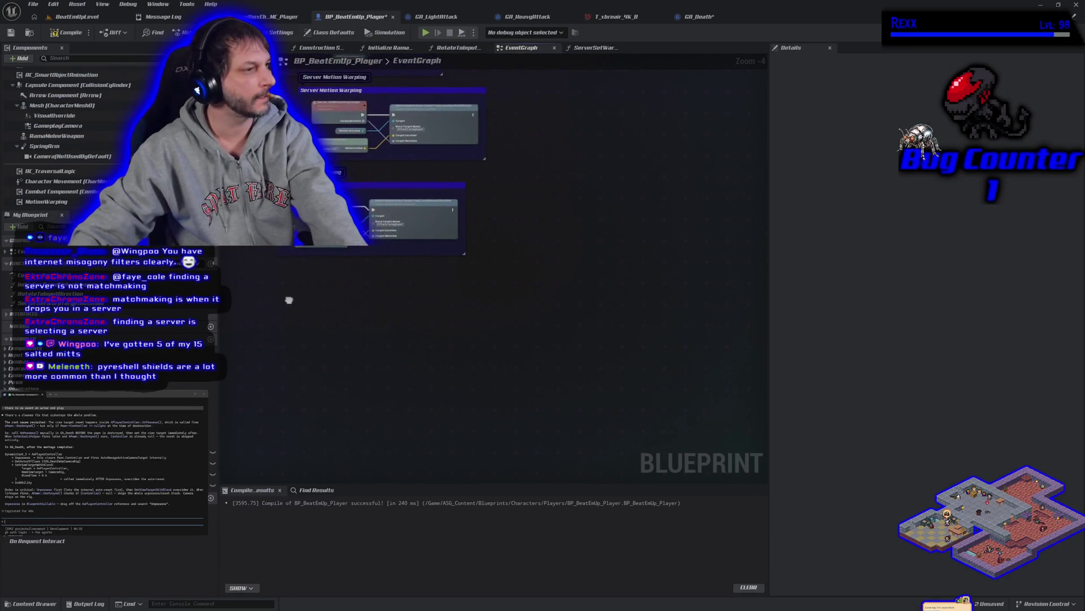
left_click_drag(289, 304, 315, 294)
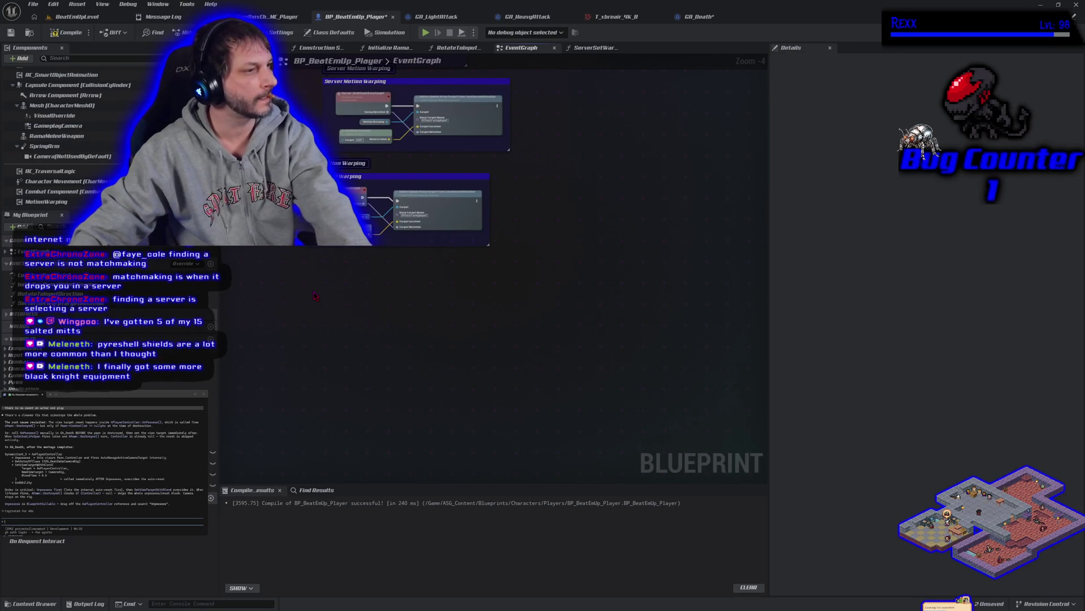
right_click(314, 294)
- In GA_Death, cut the execution wire into For Each Loop and move the Get Controller and Cast nodes down
left_click(700, 16)
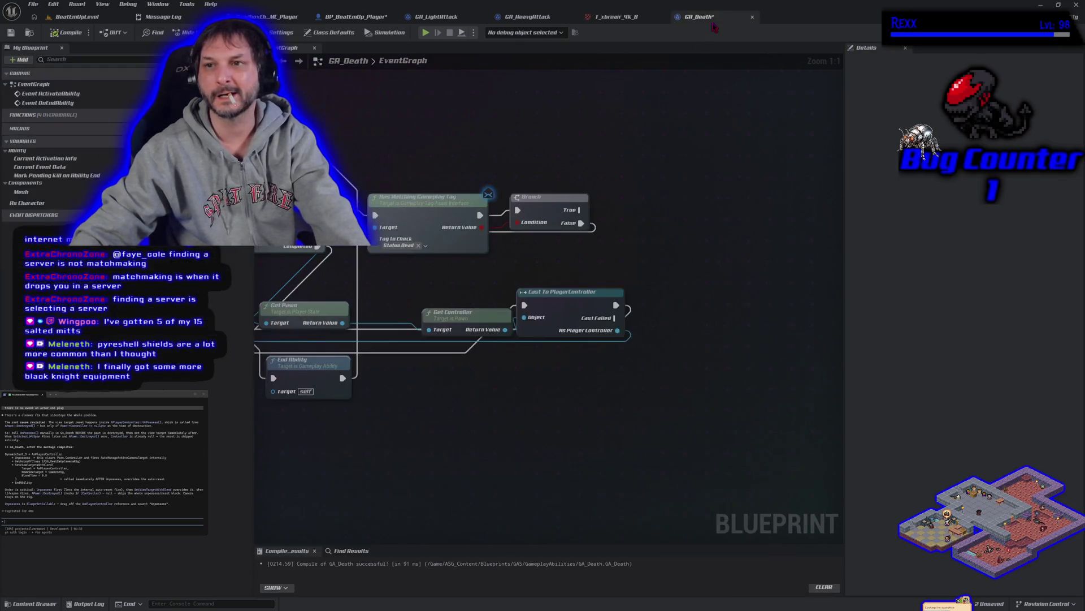
left_click_drag(429, 430, 616, 393)
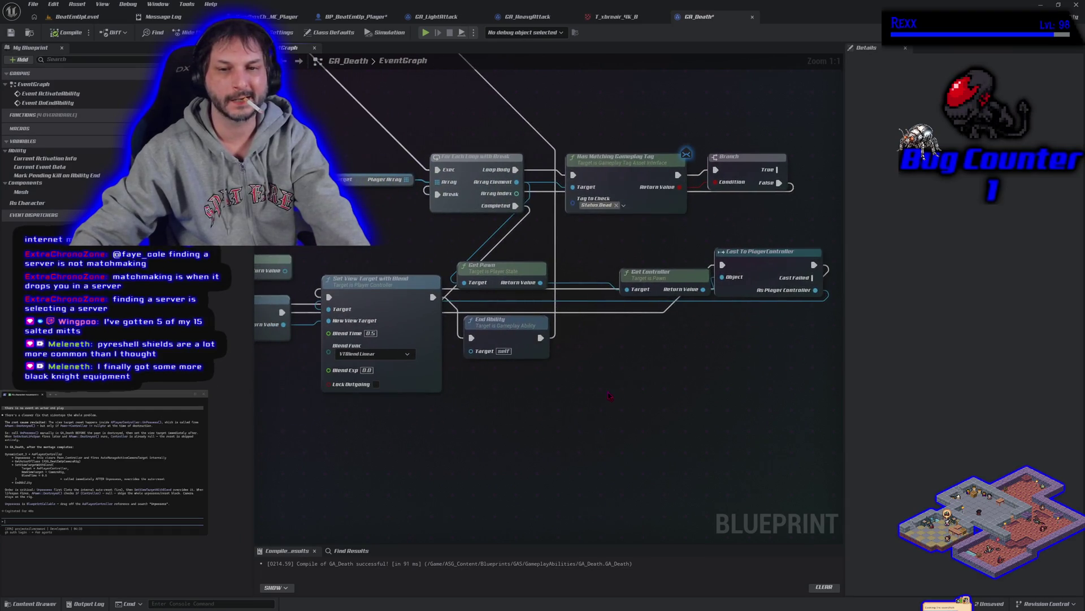
scroll(599, 395, "down", 2)
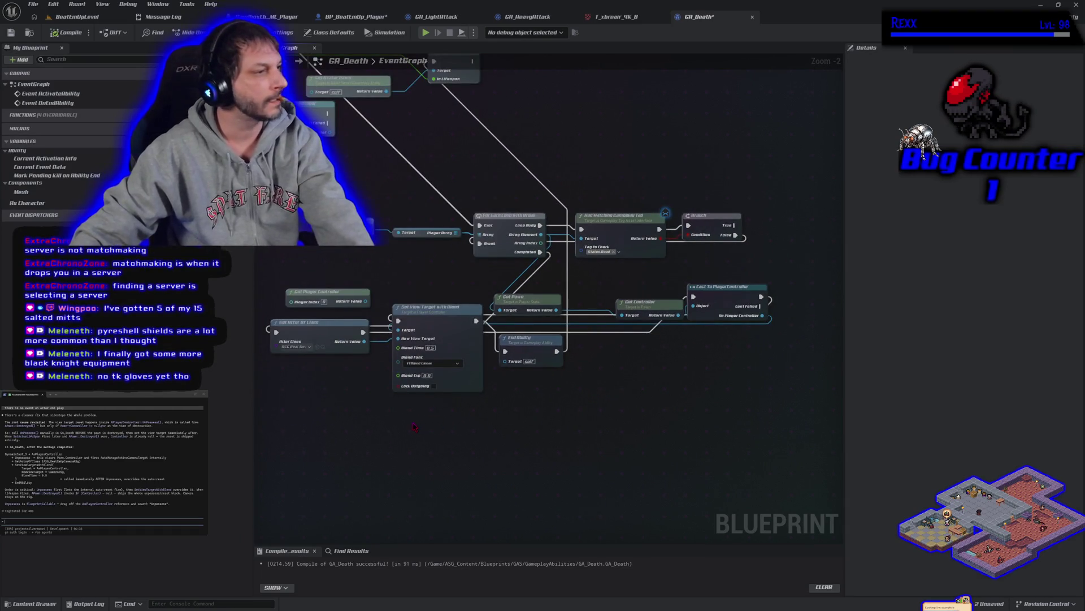
mouse_move(388, 441)
left_mouse_down()
mouse_move(407, 441)
mouse_move(417, 502)
mouse_move(460, 500)
mouse_move(441, 494)
left_mouse_up()
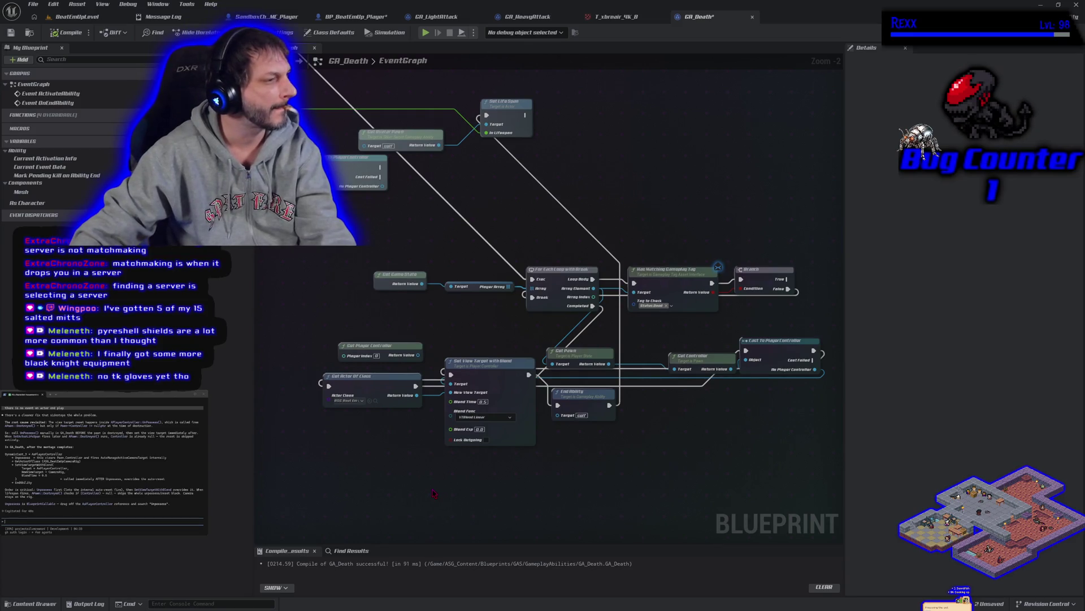
left_click(532, 279, "alt")
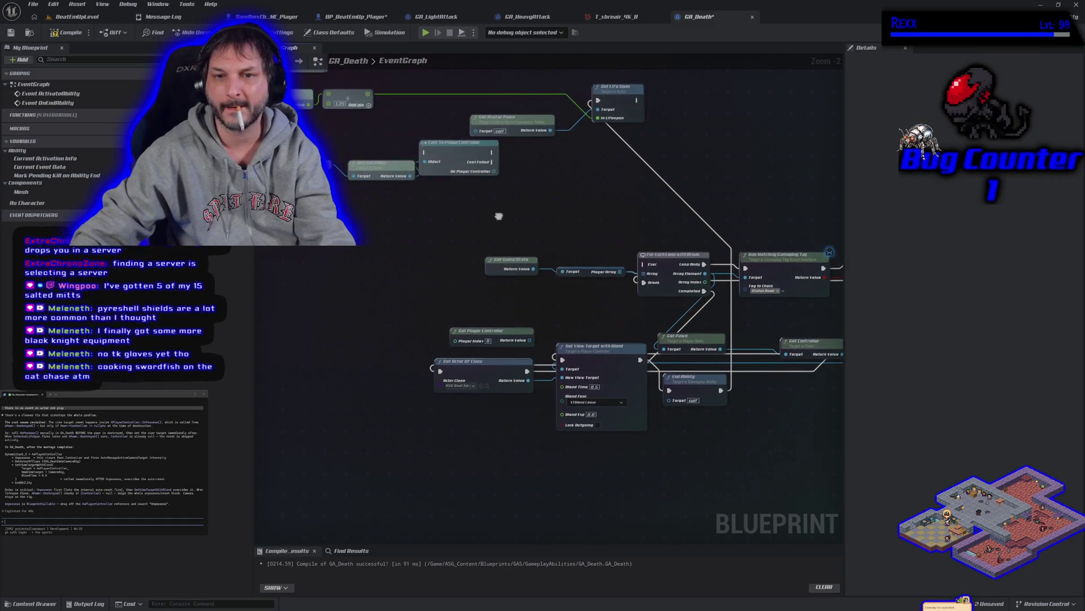
left_click_drag(305, 131, 404, 195)
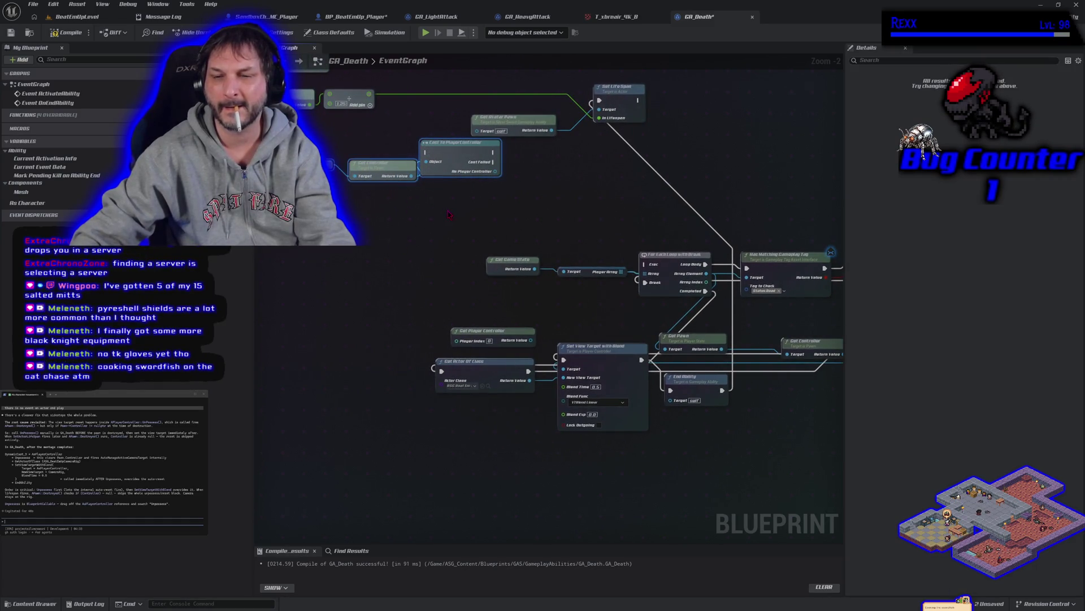
mouse_move(453, 154)
left_mouse_down()
mouse_move(453, 219)
mouse_move(440, 217)
left_mouse_up()
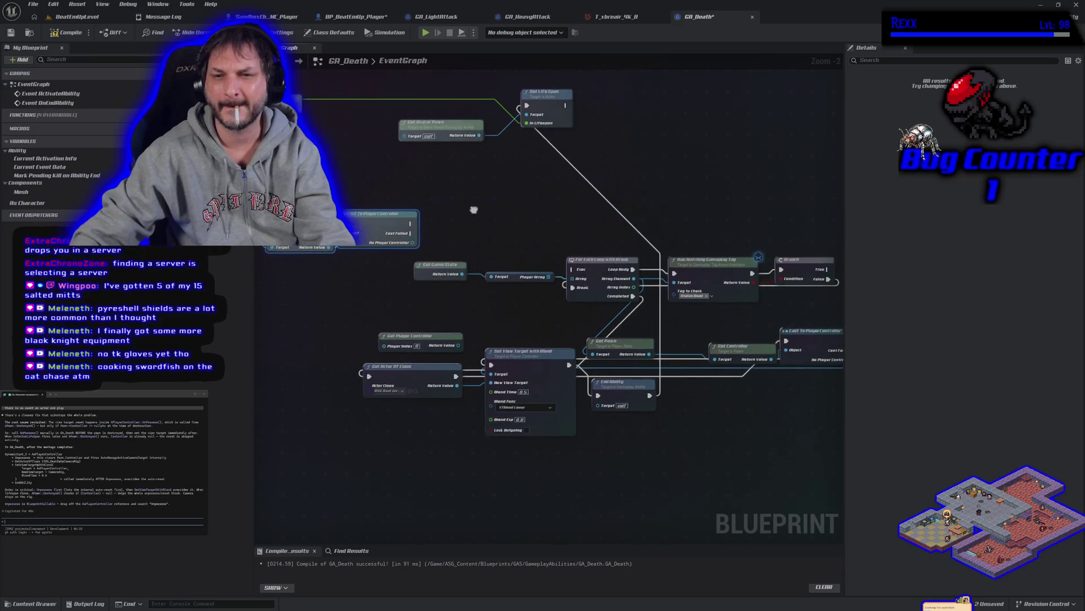
left_click_drag(544, 202, 572, 221)
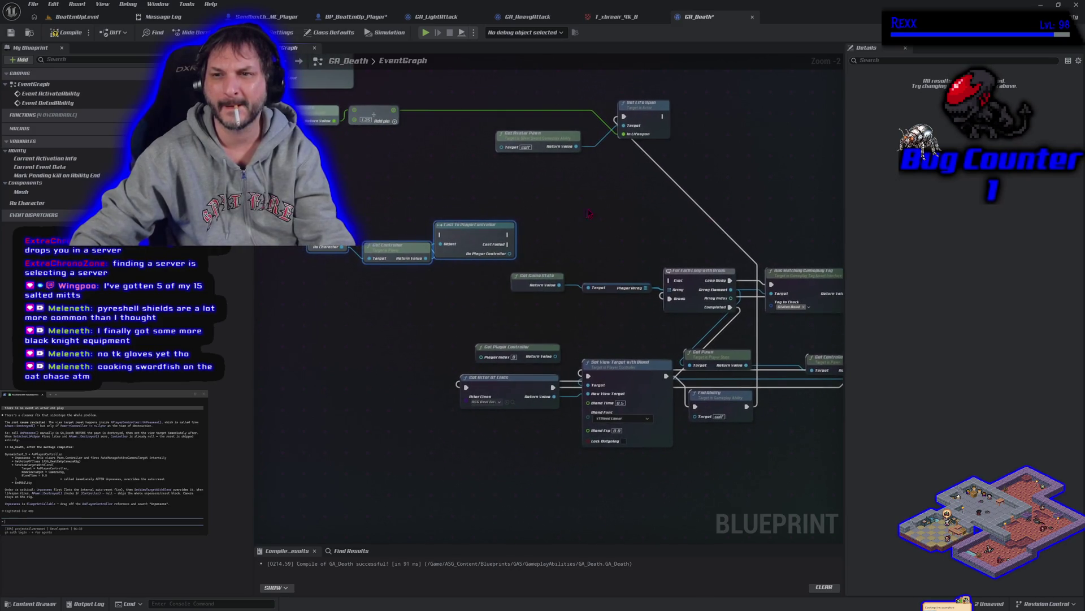
- Delete the Get Game State, Get Player Array, For Each Loop, Has Matching Tag and Branch nodes
left_click(624, 113)
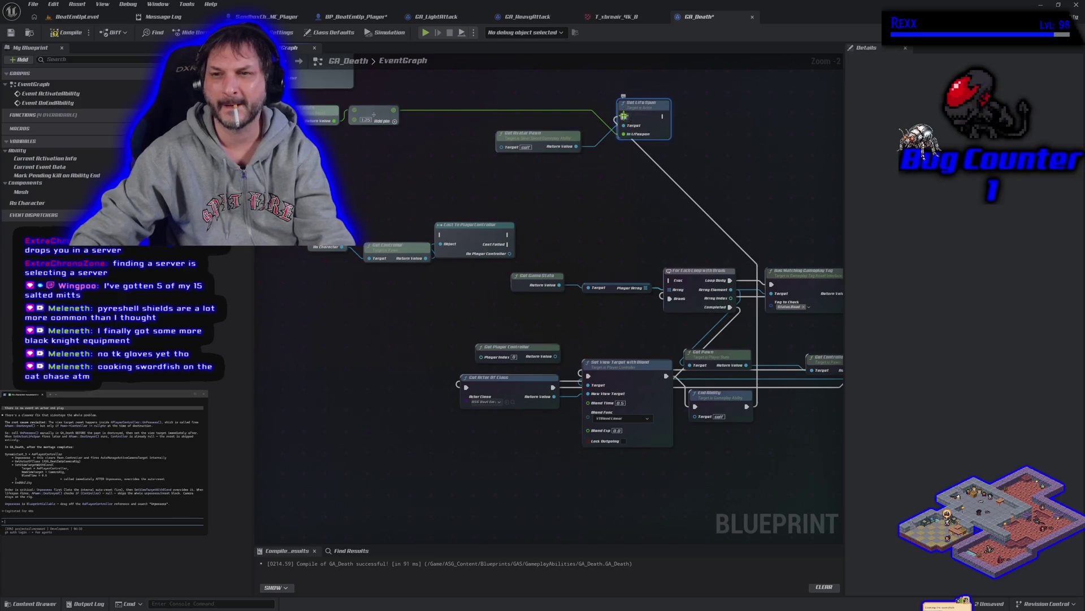
mouse_move(645, 214)
left_mouse_down()
mouse_move(562, 191)
mouse_move(520, 204)
left_mouse_up()
mouse_move(421, 215)
left_mouse_down()
mouse_move(453, 257)
mouse_move(544, 256)
left_mouse_up()
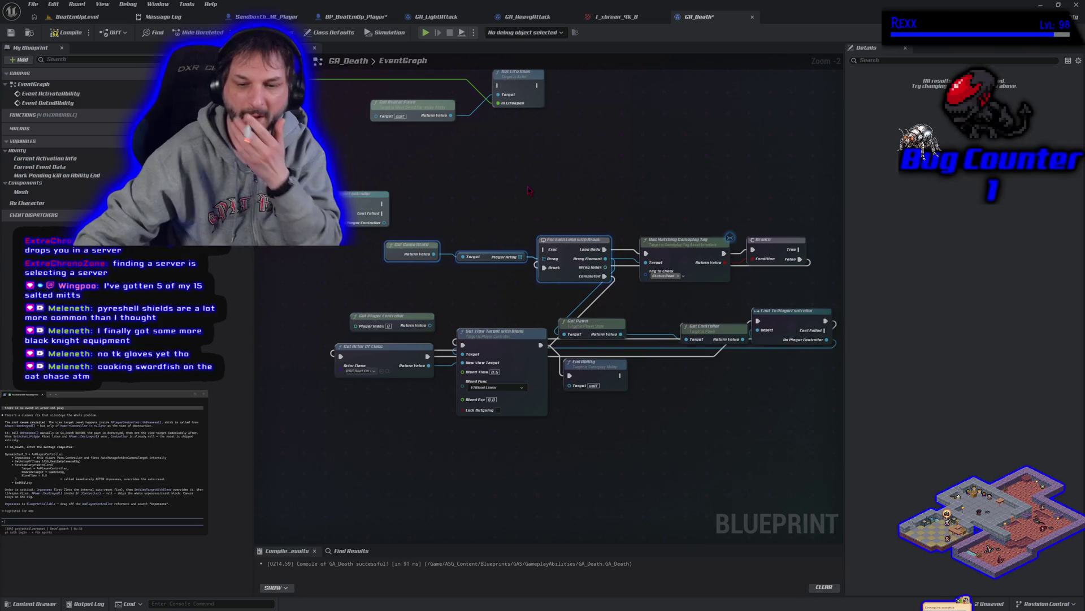
key("Delete")
left_click_drag(655, 200, 761, 265)
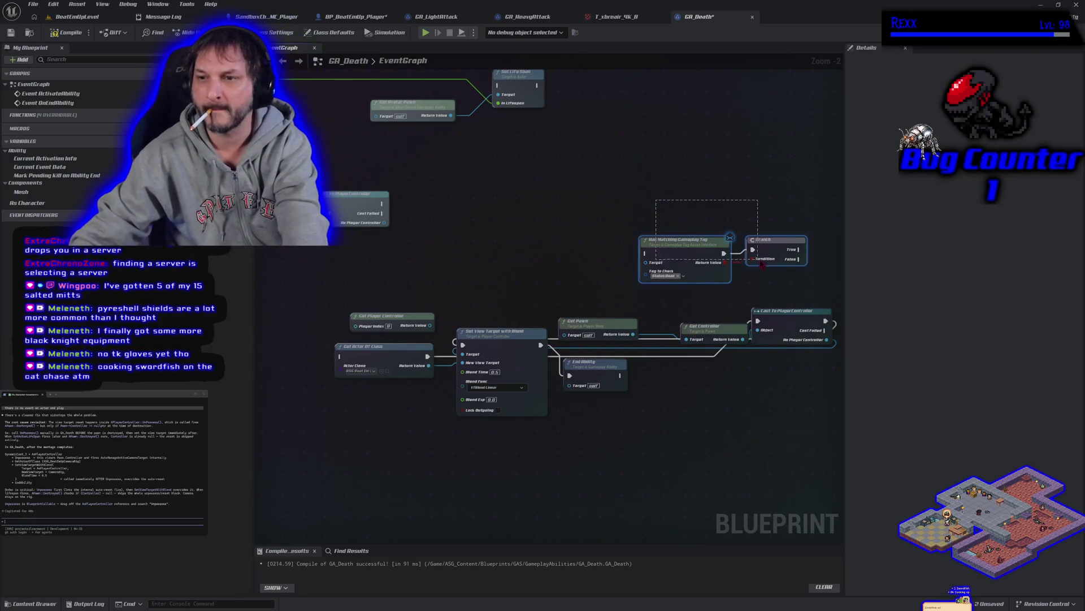
key("Delete")
- Remove Get Controller and wire Get Player Controller into the cast's Object input
mouse_move(410, 319)
left_mouse_down()
mouse_move(404, 267)
mouse_move(523, 255)
mouse_move(375, 246)
left_mouse_up()
left_click(405, 266)
left_click(367, 158)
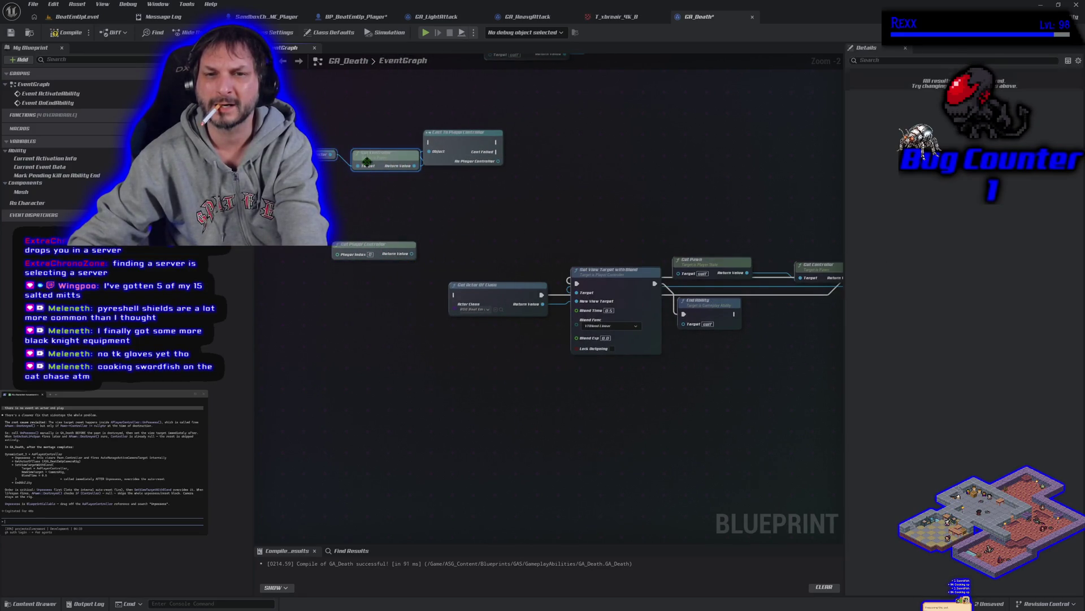
key("Delete")
mouse_move(464, 146)
left_mouse_down()
mouse_move(463, 242)
mouse_move(431, 252)
mouse_move(384, 243)
mouse_move(430, 243)
mouse_move(419, 279)
left_mouse_up()
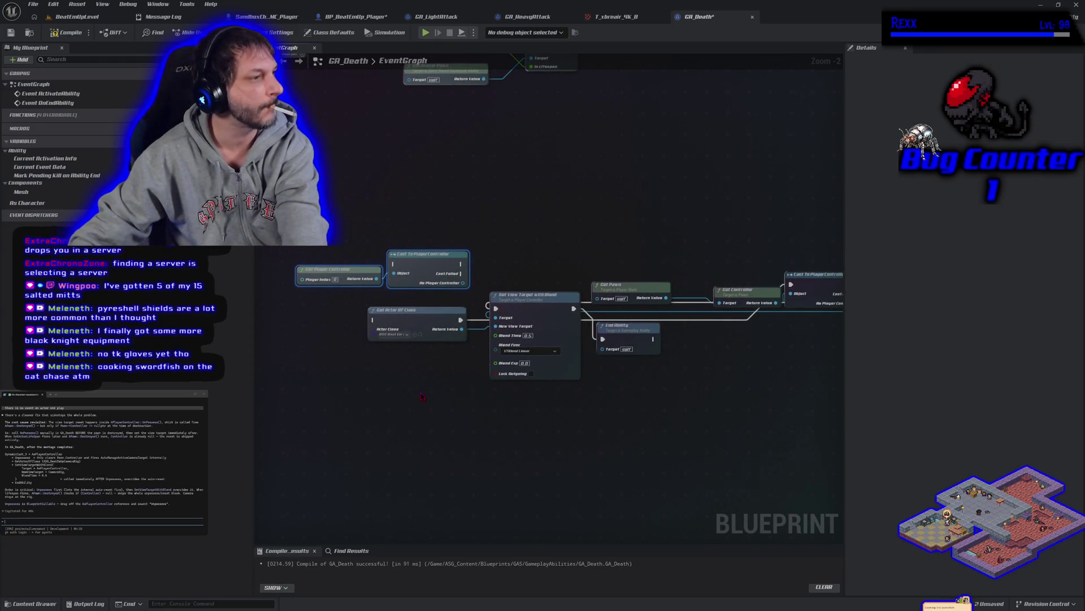
- Connect the earlier execution flow into Cast To PlayerController and drag out from its player controller output
mouse_move(422, 396)
left_mouse_down()
mouse_move(371, 371)
mouse_move(419, 379)
left_mouse_up()
scroll(419, 379, "down", 2)
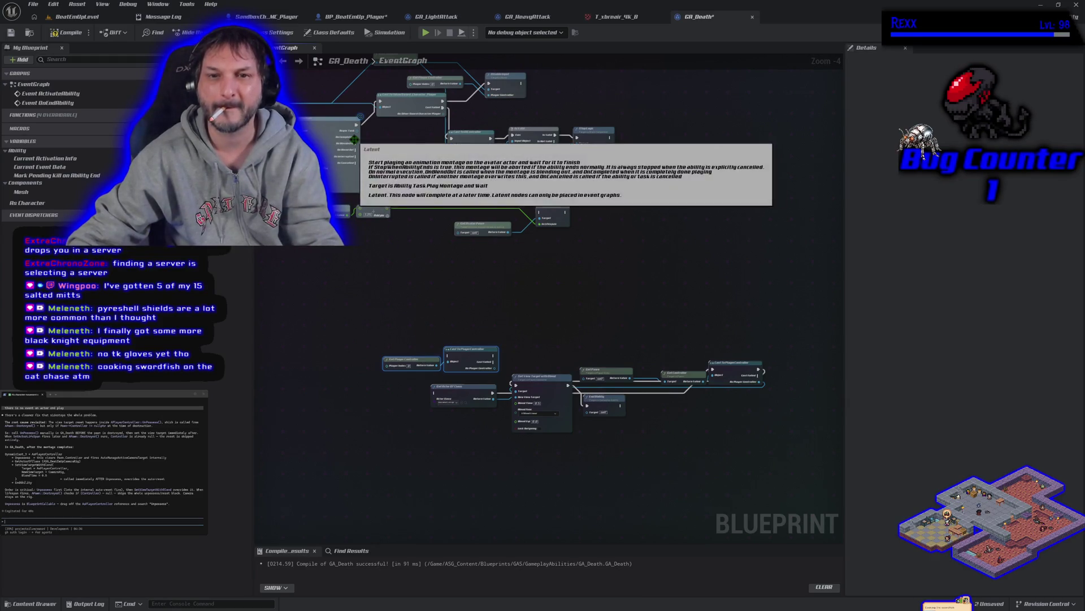
mouse_move(356, 143)
left_mouse_down()
mouse_move(432, 229)
mouse_move(453, 360)
left_mouse_up()
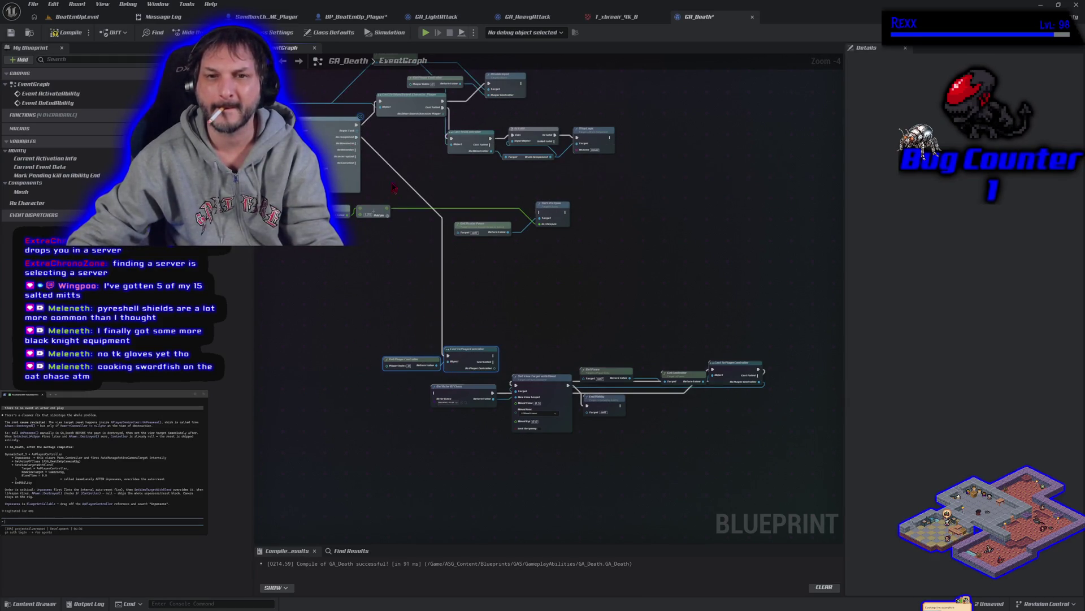
scroll(373, 254, "up", 1)
scroll(435, 315, "up", 2)
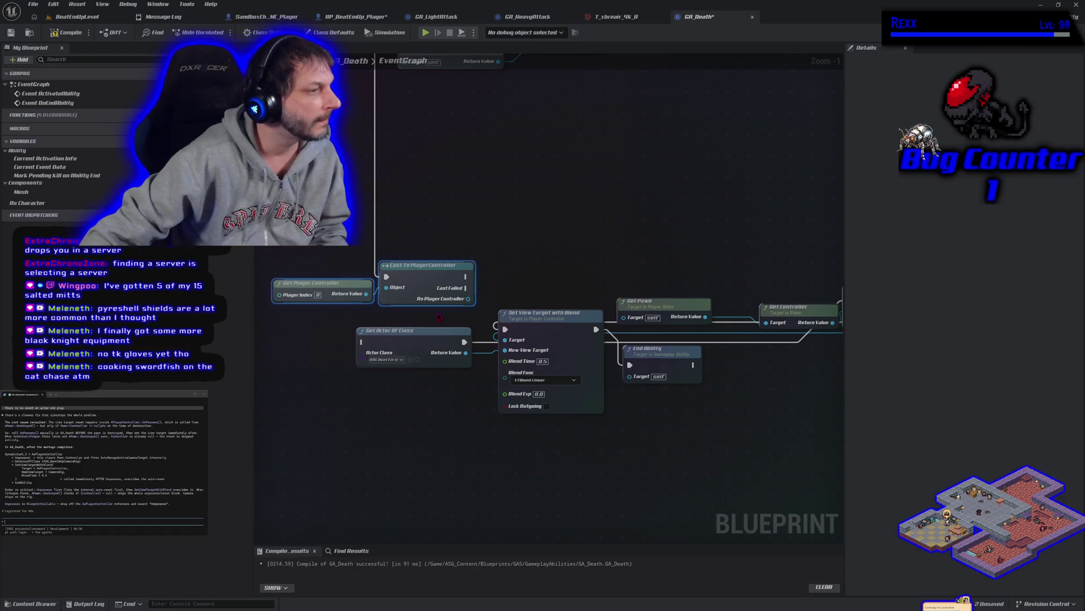
mouse_move(468, 299)
left_mouse_down()
mouse_move(534, 322)
mouse_move(487, 292)
left_mouse_up()
- Add an Un Possess node and chain execution through Get Actor Of Class into Set View Target with Blend
type("unpo")
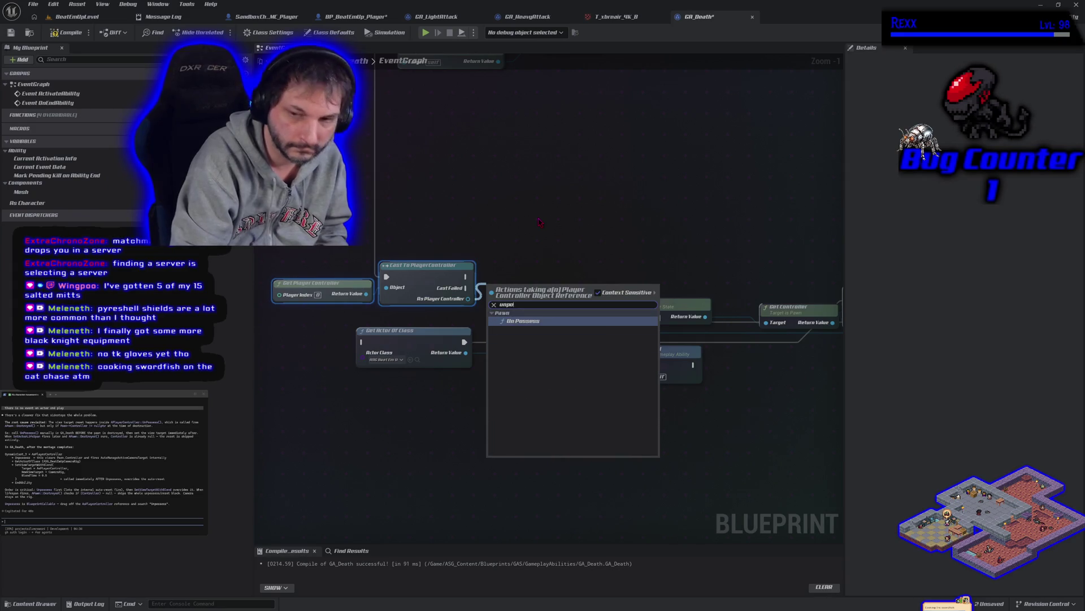
key("Return")
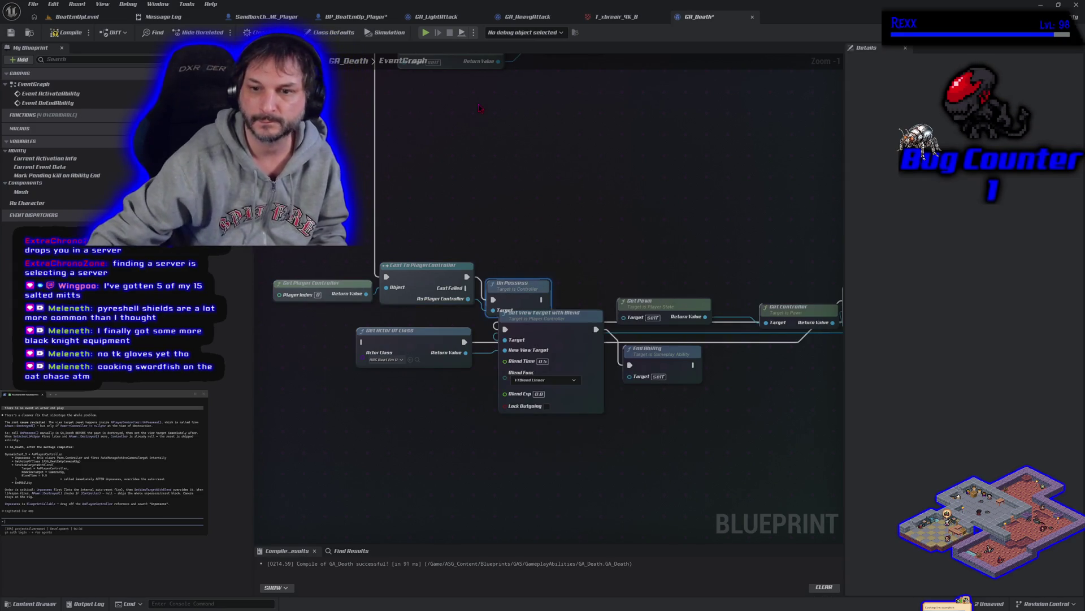
left_click_drag(514, 287, 525, 263)
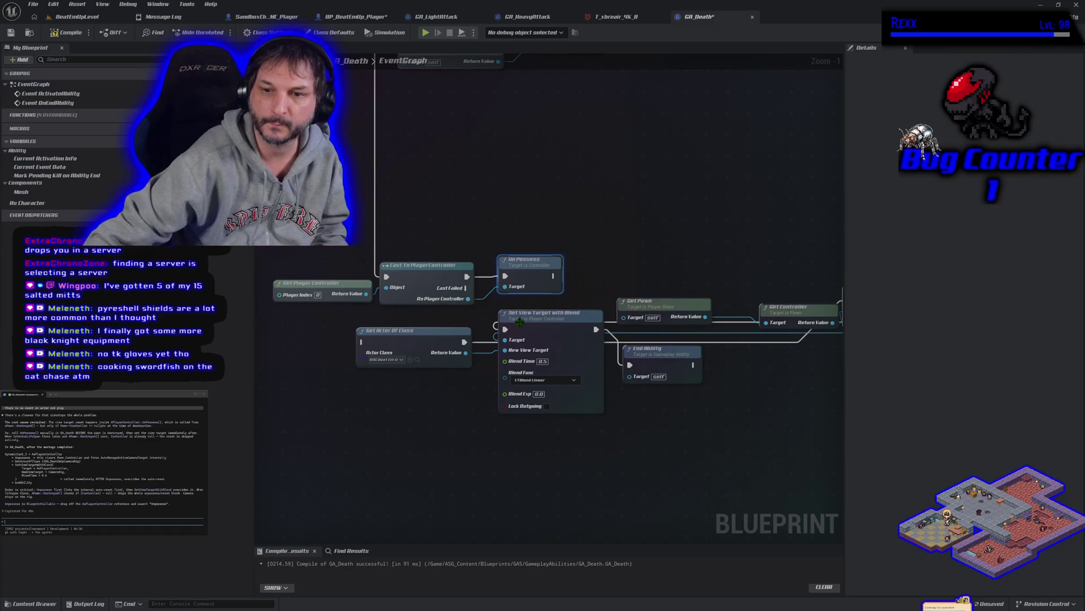
mouse_move(565, 277)
left_mouse_down()
mouse_move(576, 286)
mouse_move(526, 327)
left_mouse_up()
mouse_move(507, 331)
left_mouse_down()
mouse_move(512, 340)
mouse_move(385, 353)
mouse_move(363, 343)
left_mouse_up()
left_click_drag(464, 342, 510, 334)
mouse_move(603, 438)
left_mouse_down()
mouse_move(490, 439)
mouse_move(506, 431)
mouse_move(460, 427)
mouse_move(505, 446)
left_mouse_up()
- Delete the leftover Get Pawn, Get Controller and cast nodes, then compile GA_Death
left_click_drag(554, 235, 775, 332)
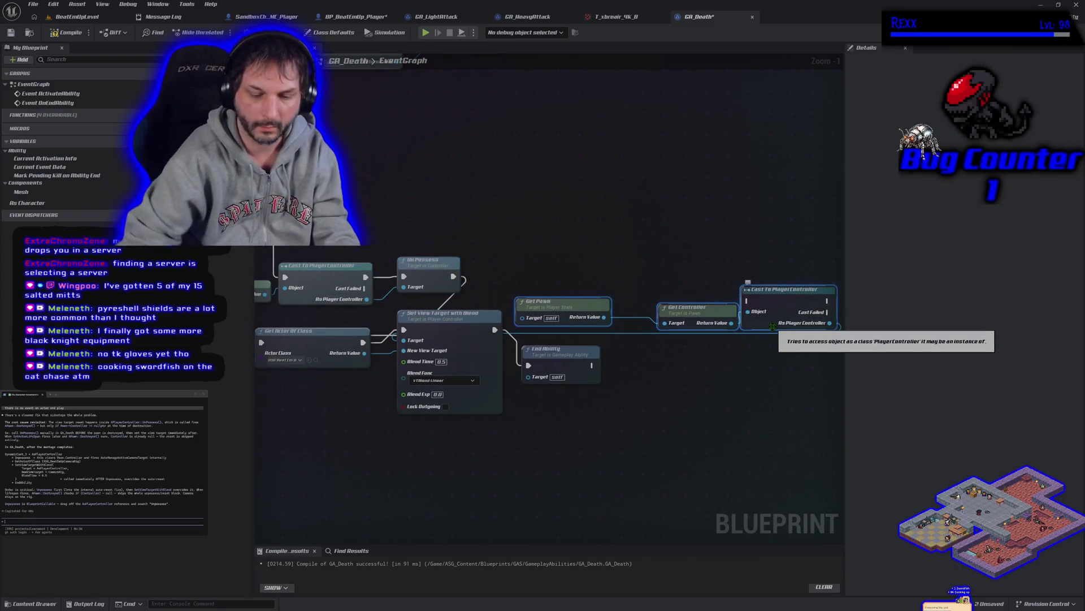
key("Delete")
mouse_move(484, 225)
left_mouse_down()
mouse_move(525, 230)
mouse_move(613, 213)
left_mouse_up()
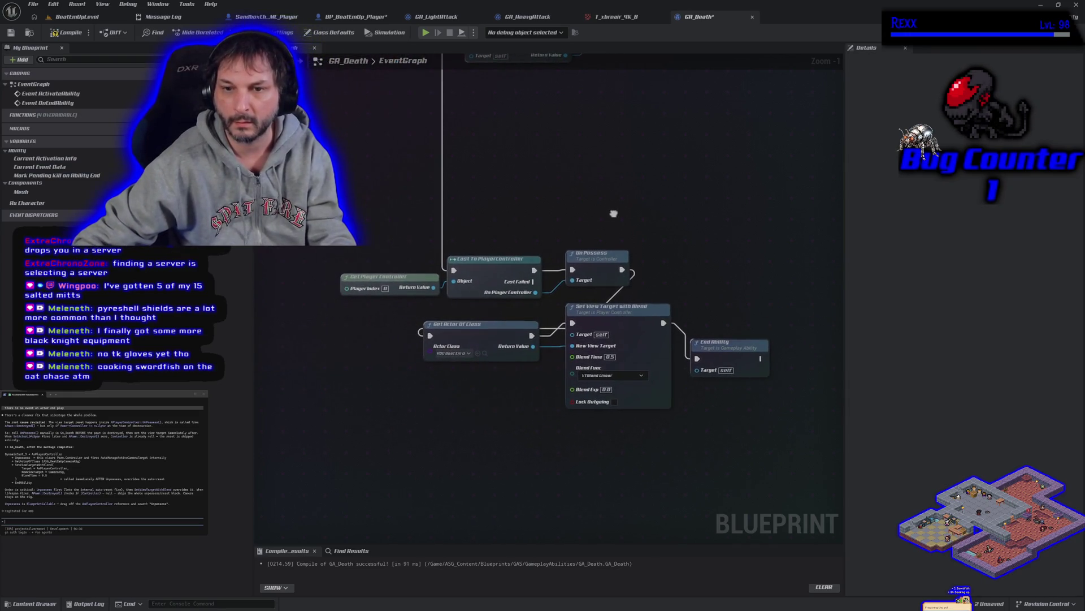
left_click(67, 41)
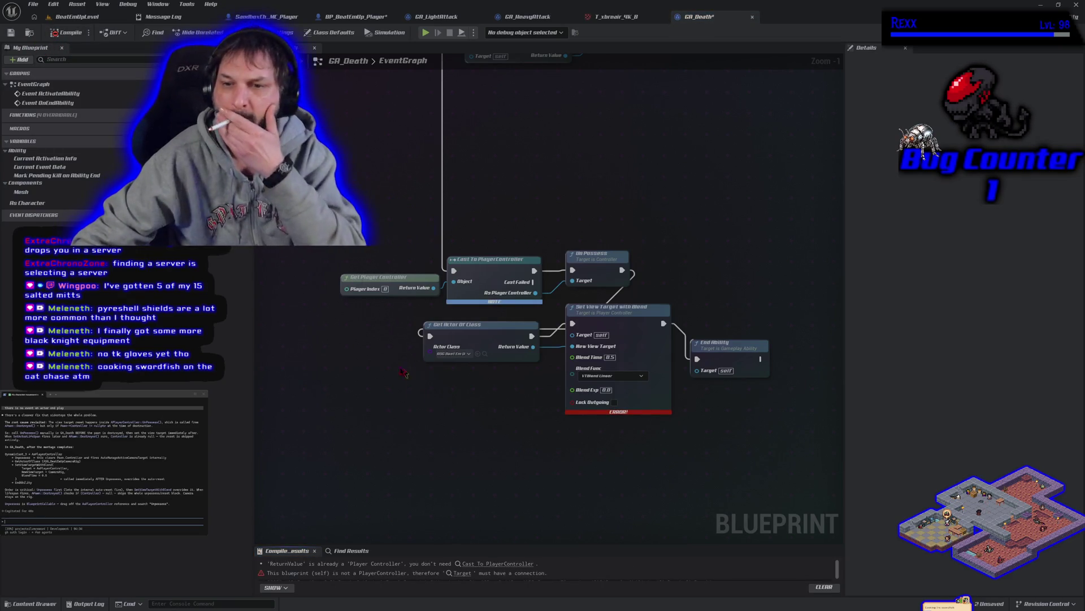
- Wire the cast's player controller into Set View Target's Target, compile and save GA_Death, then return to BeatEmUpLevel
mouse_move(535, 293)
left_mouse_down()
mouse_move(565, 308)
mouse_move(575, 336)
left_mouse_up()
left_click(67, 32)
left_click(10, 32)
left_click(104, 17)
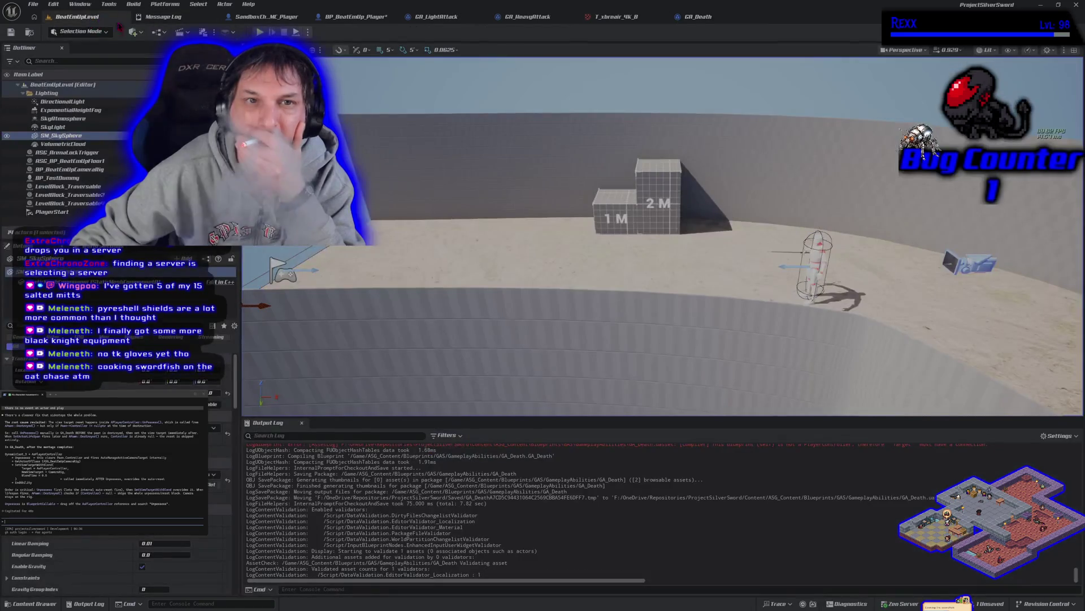
key("alt+p")
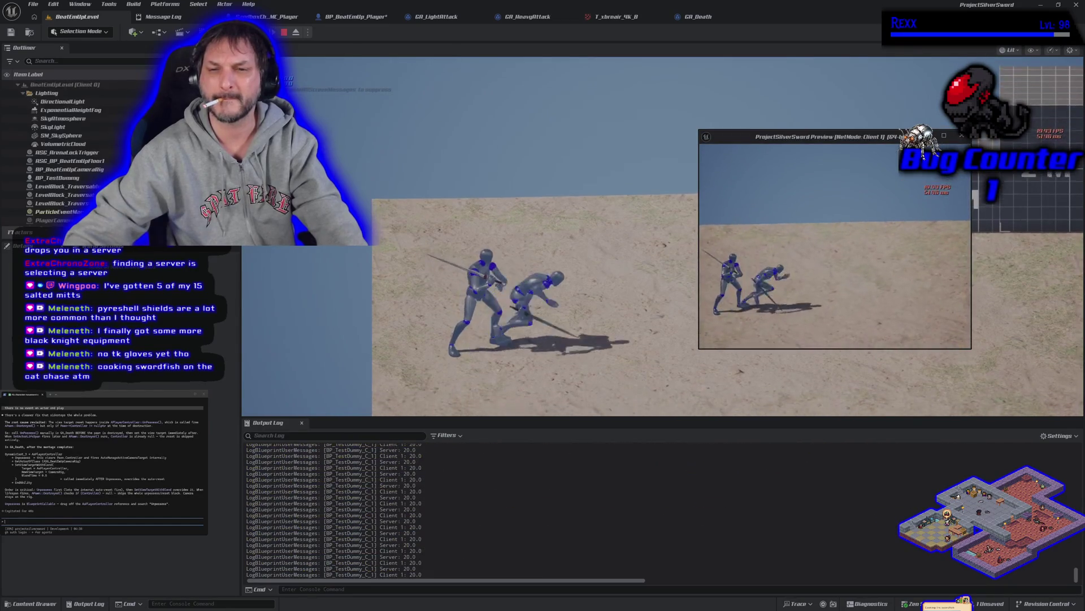
key("Escape")
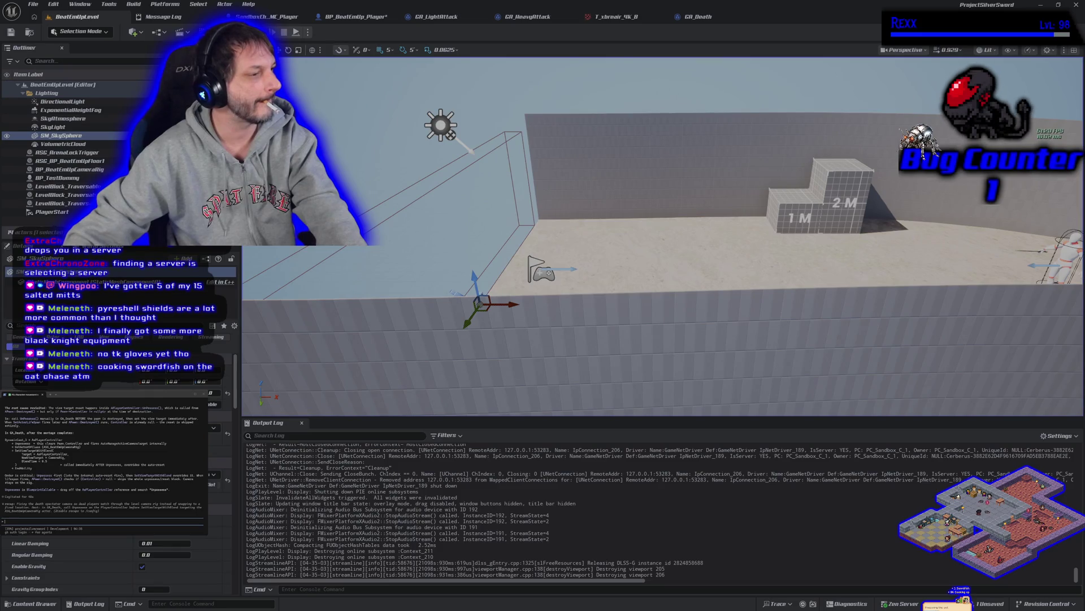
scroll(101, 458, "up", 1)
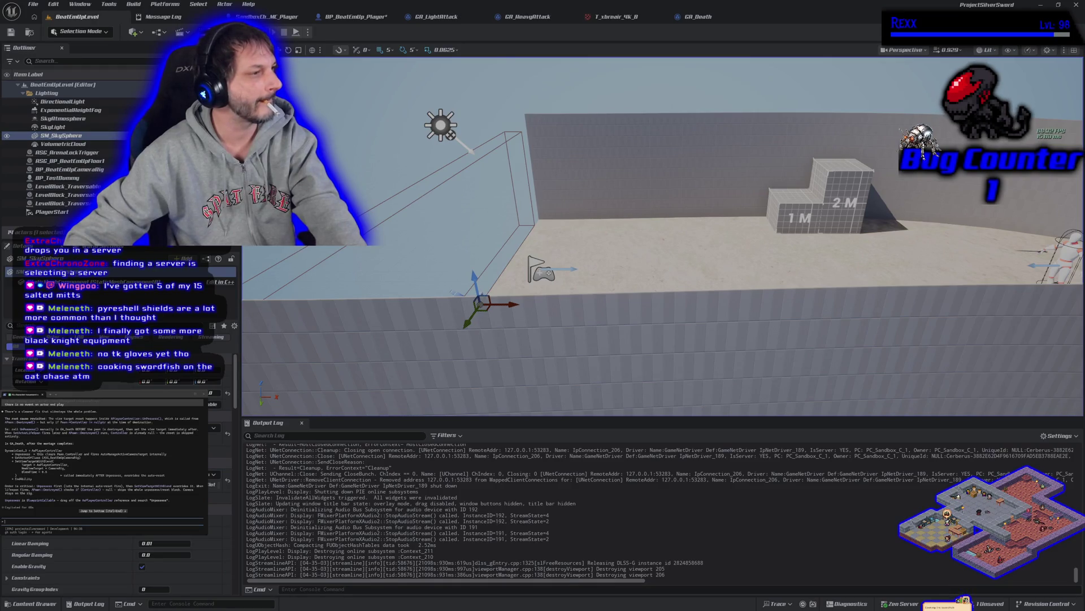
scroll(101, 458, "down", 1)
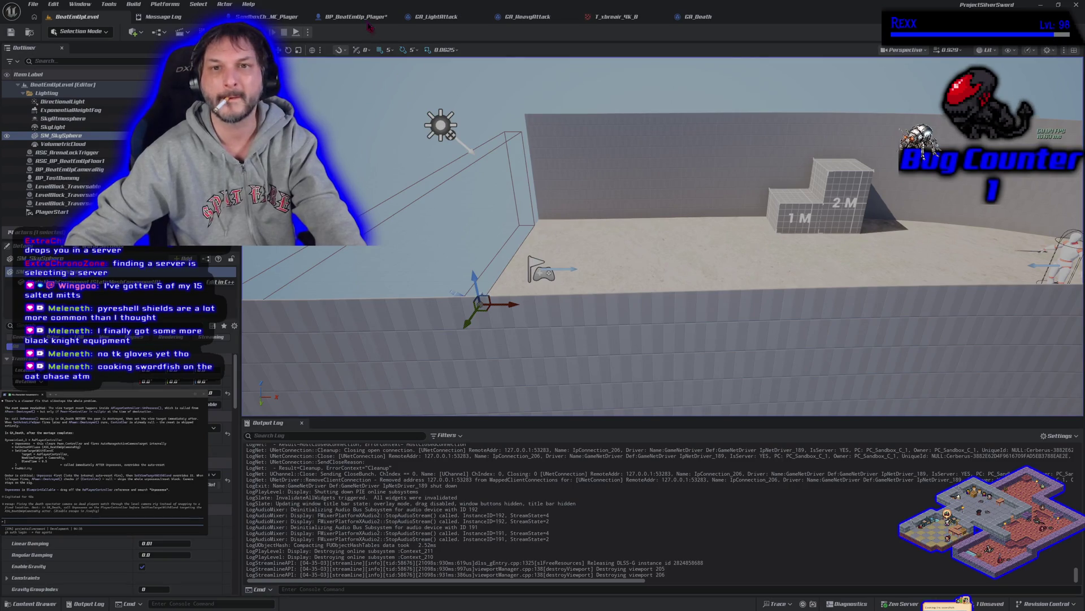
- Back in the GA_Death graph, inspect the As Character variable and the cast nodes
left_click(698, 17)
scroll(572, 195, "down", 1)
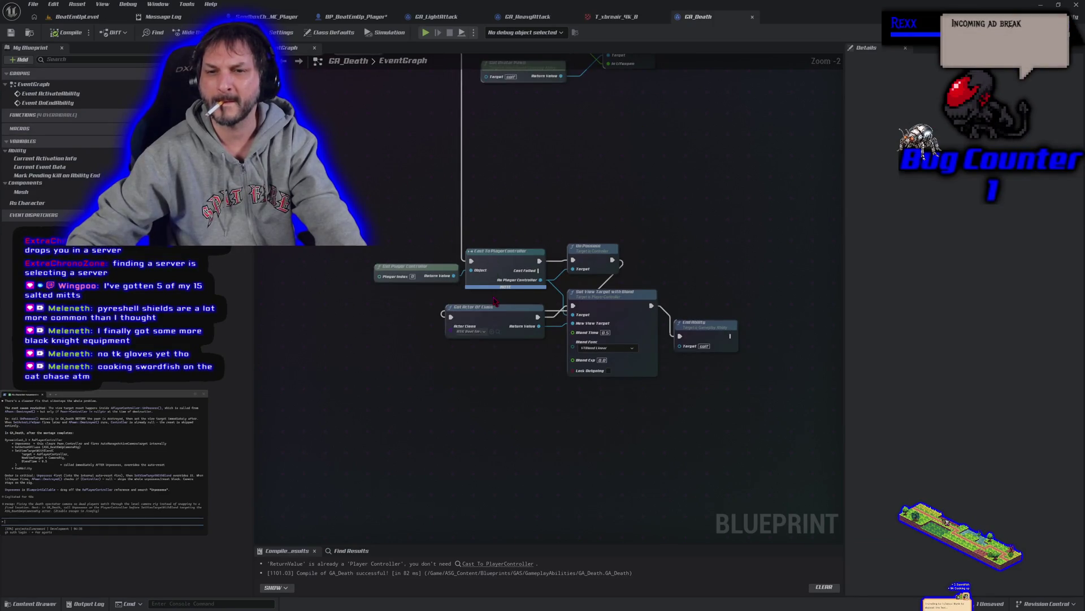
mouse_move(489, 285)
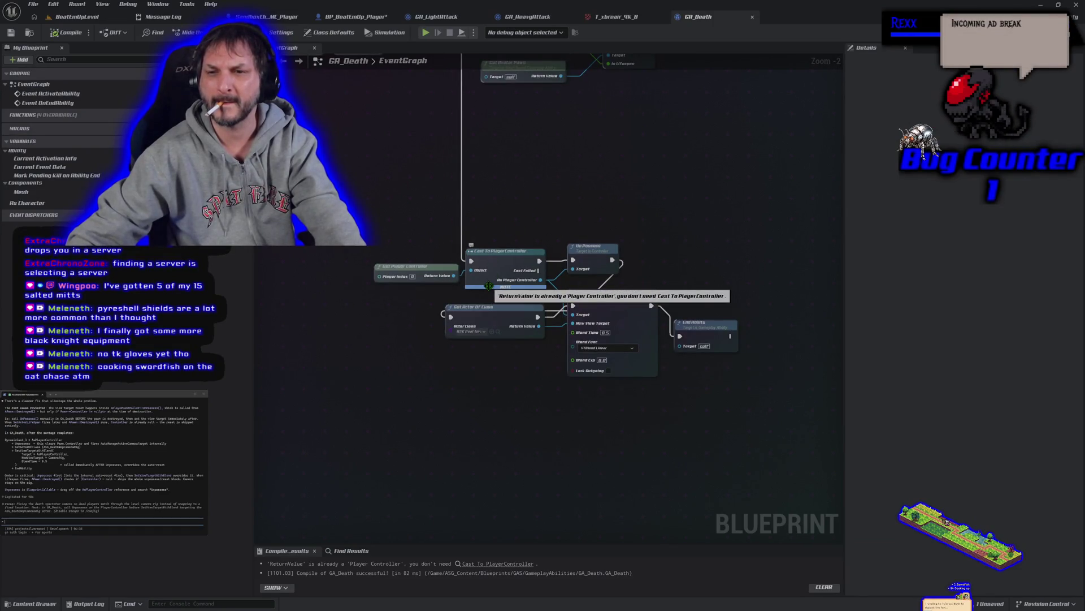
scroll(482, 227, "up", 2)
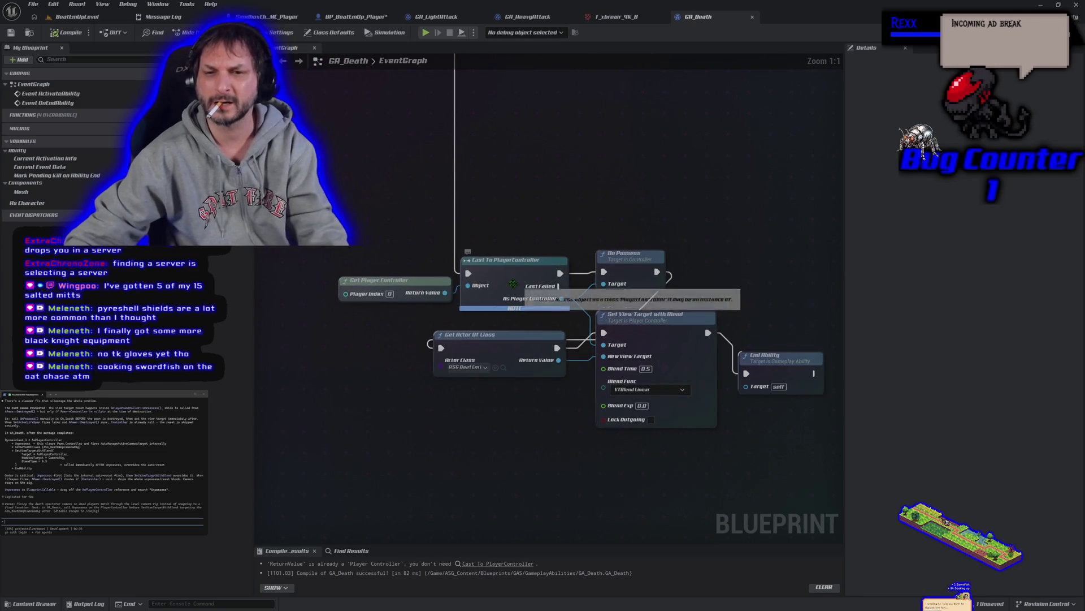
scroll(430, 278, "down", 1)
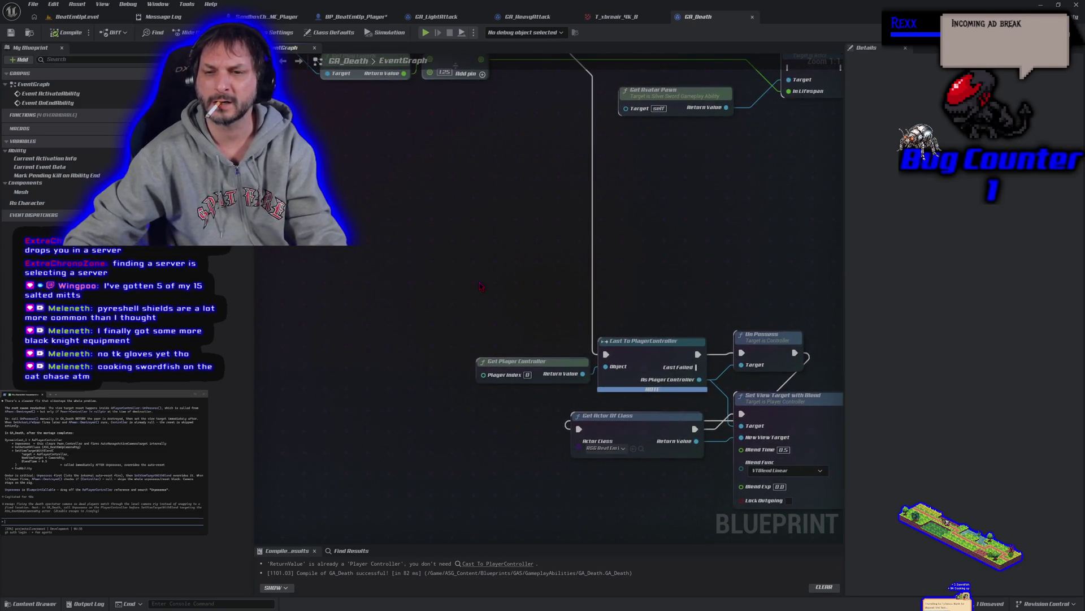
scroll(479, 287, "down", 1)
mouse_move(27, 203)
left_mouse_down()
mouse_move(421, 333)
mouse_move(586, 349)
mouse_move(482, 285)
left_mouse_up()
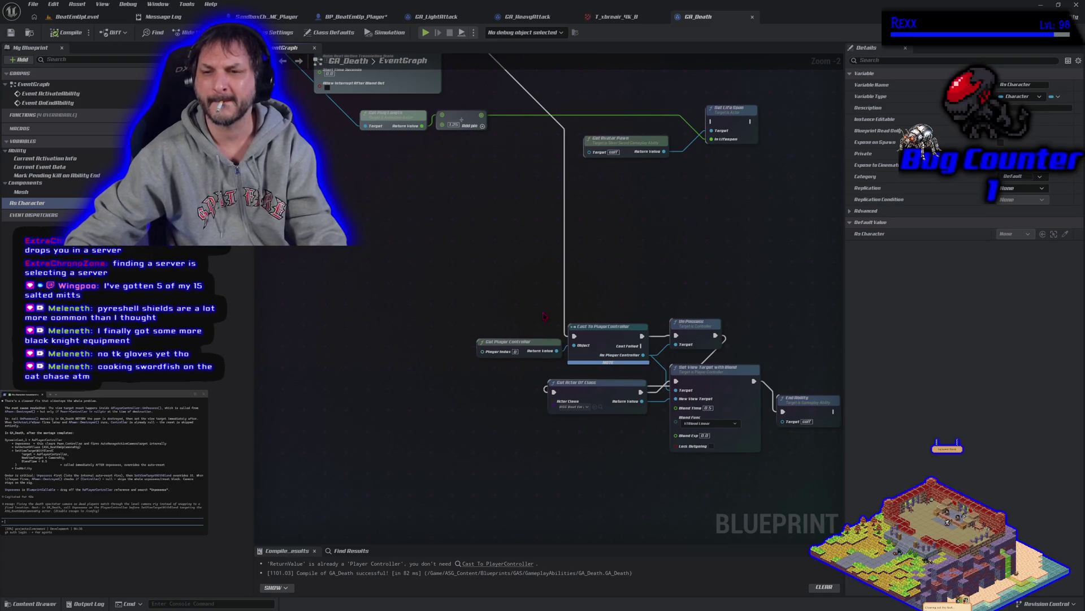
left_click_drag(544, 316, 432, 284)
- Bypass the cast so Get Player Controller feeds Un Possess and Set View Target directly; compile, save, return to the level
left_click(532, 304, "alt")
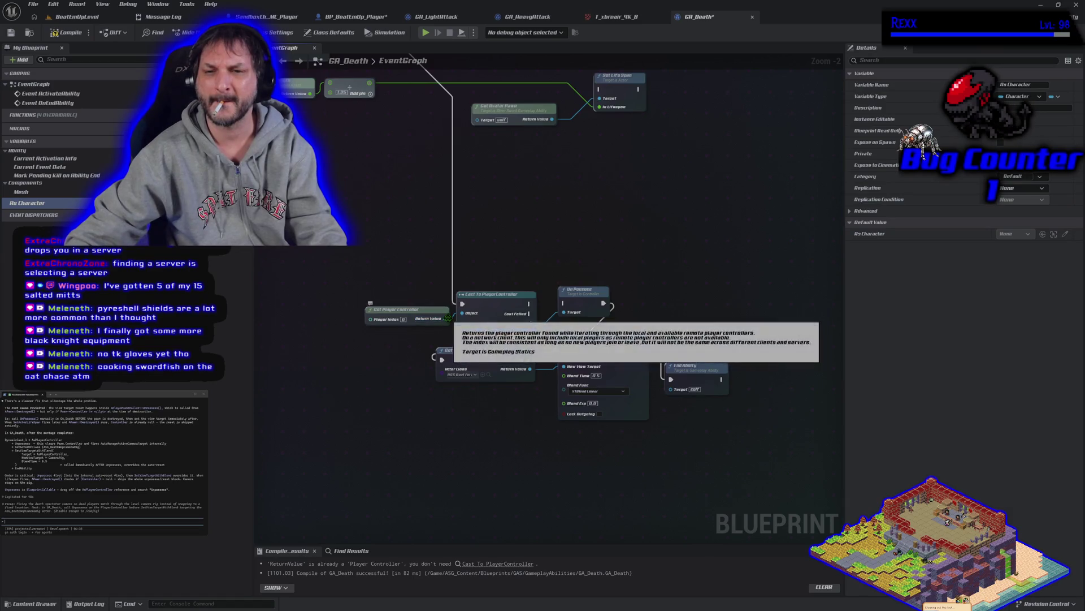
left_click(534, 323, "alt")
mouse_move(462, 304)
left_mouse_down()
mouse_move(562, 303)
mouse_move(632, 227)
left_mouse_up()
mouse_move(570, 247)
left_mouse_down()
mouse_move(557, 283)
mouse_move(563, 313)
left_mouse_up()
left_click_drag(444, 319, 563, 358)
left_click(66, 32)
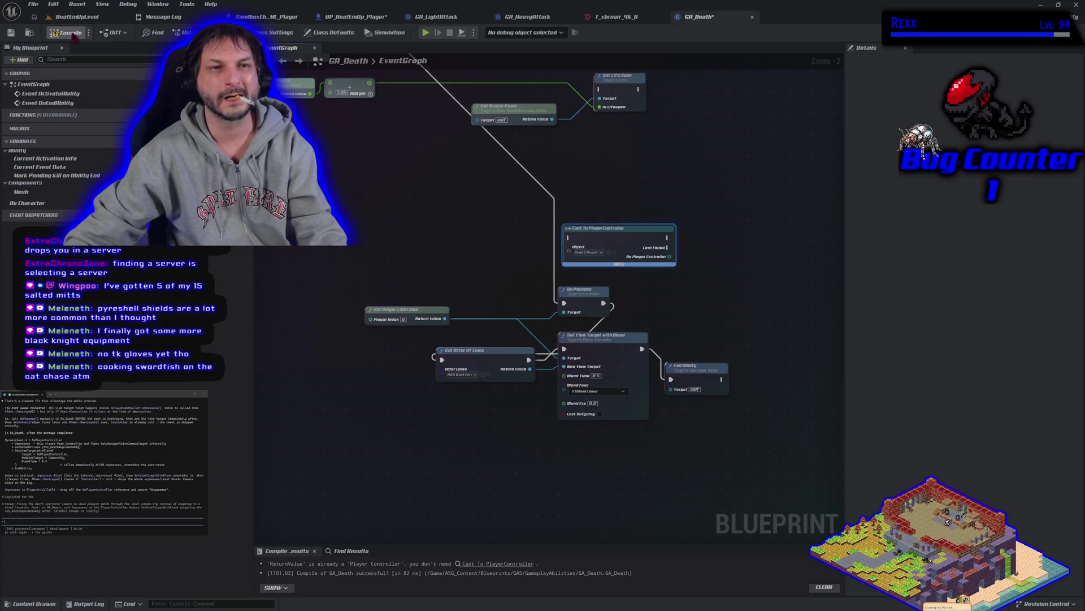
left_click(11, 32)
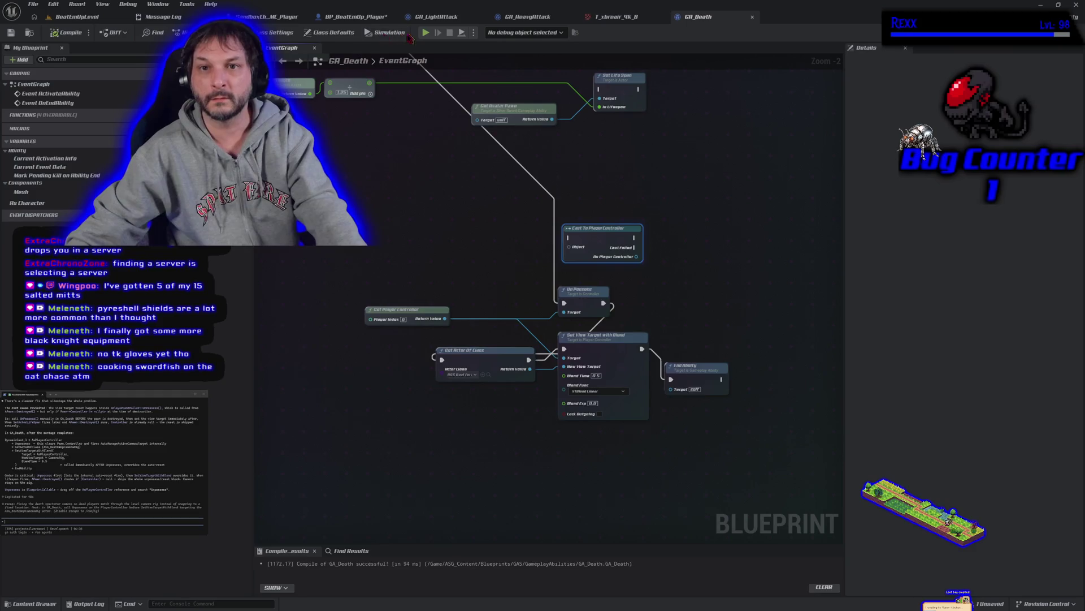
left_click(104, 17)
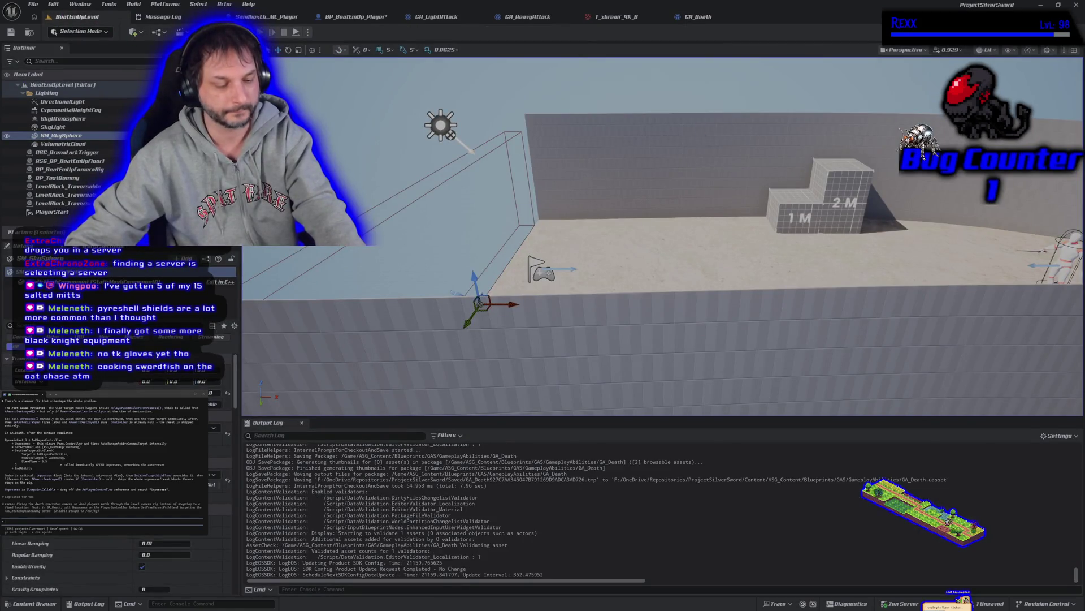
key("alt+p")
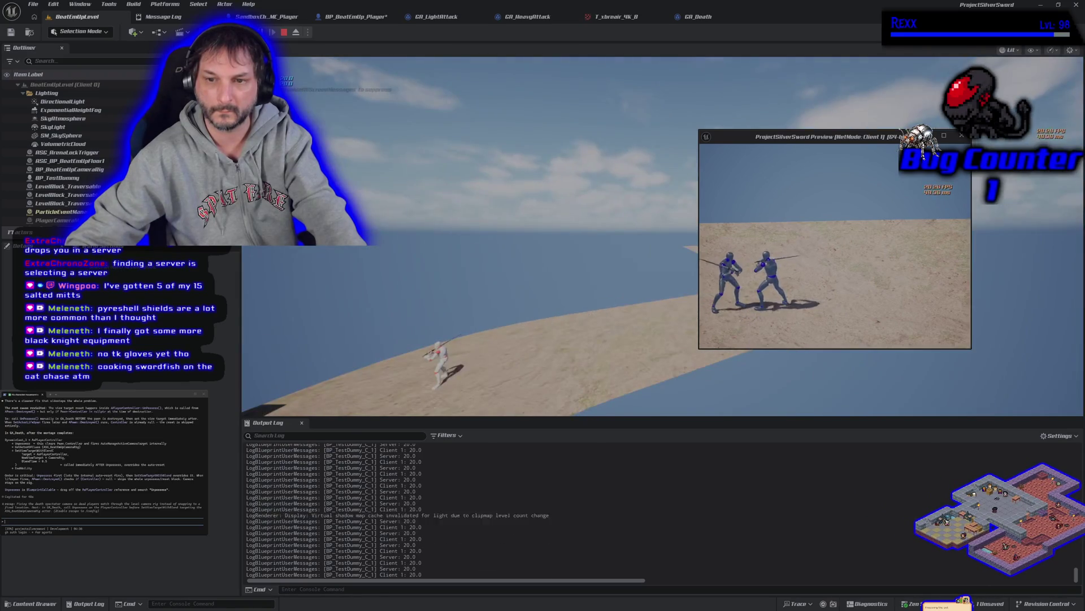
key("Escape")
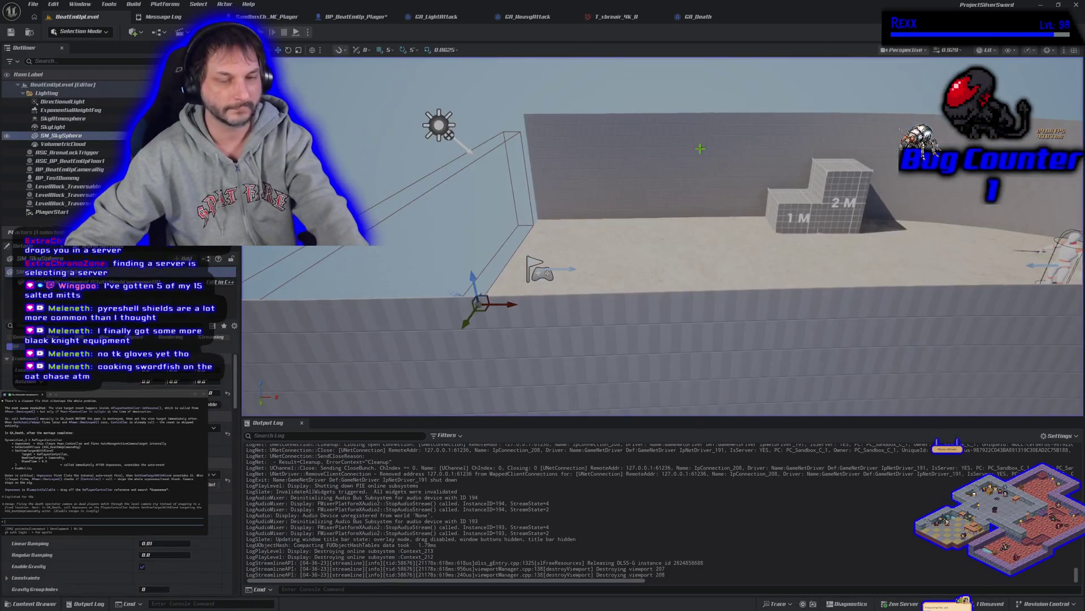
left_click(698, 16)
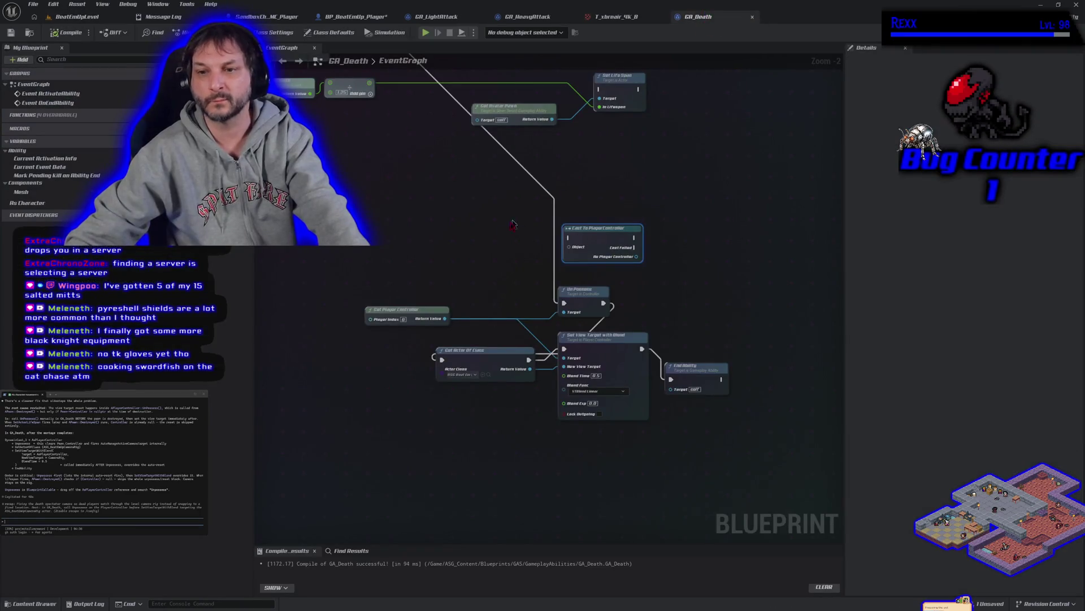
- Paste the selected death-camera node chain into the terminal and submit it, then switch to the browser
mouse_move(364, 291)
left_mouse_down()
mouse_move(650, 428)
mouse_move(701, 428)
left_mouse_up()
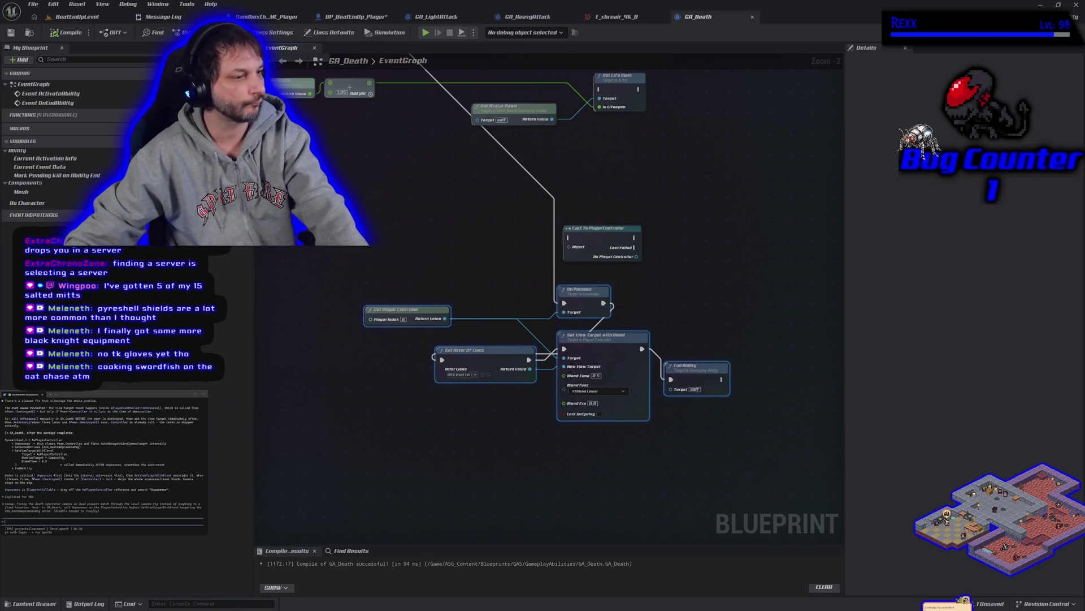
key("ctrl+v")
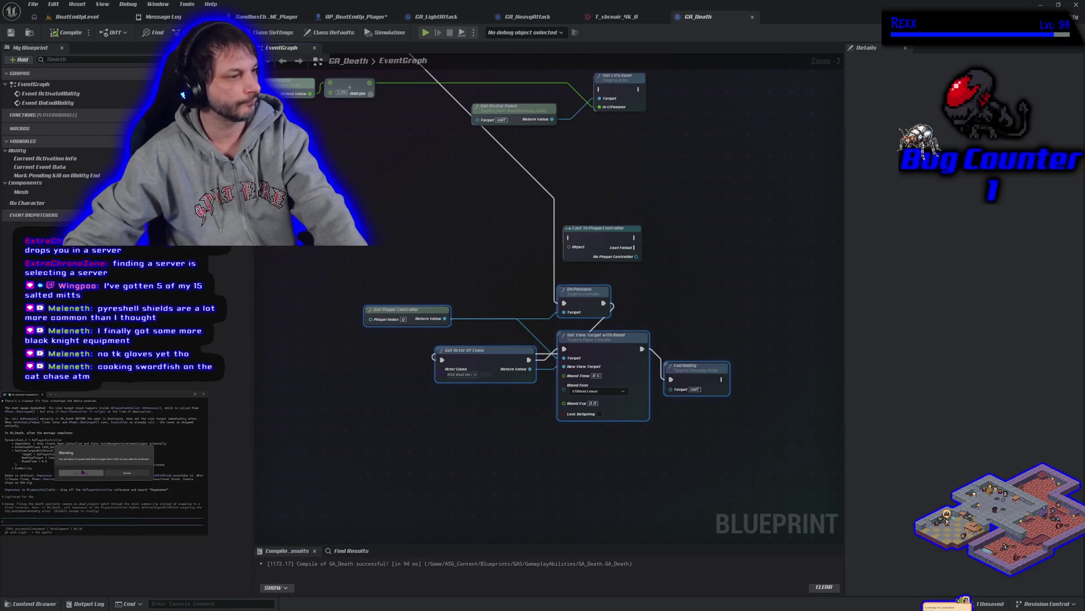
left_click(83, 472)
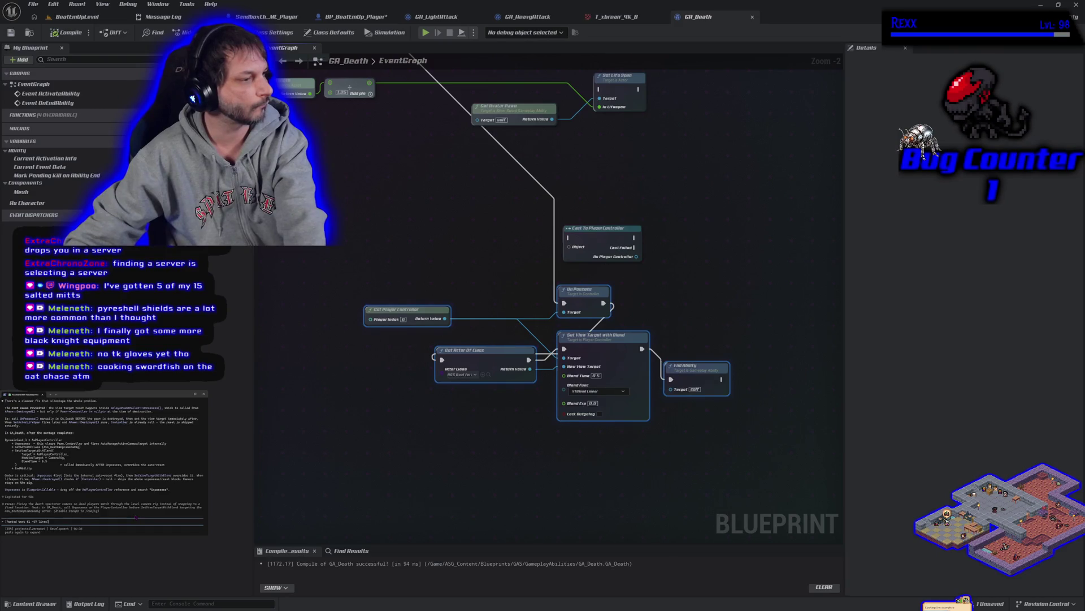
key("Return")
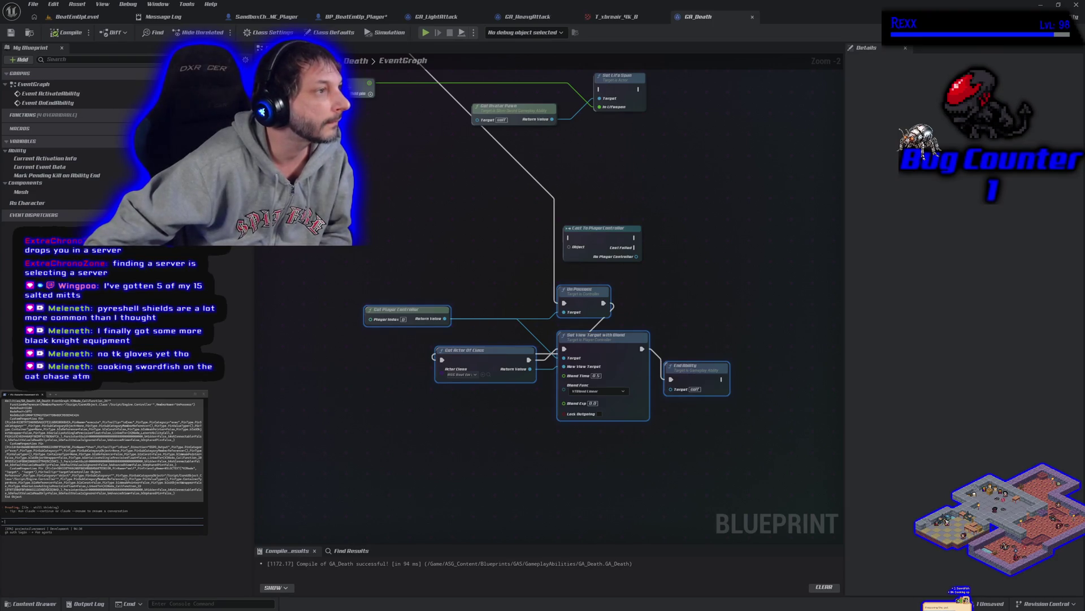
key("alt+Tab")
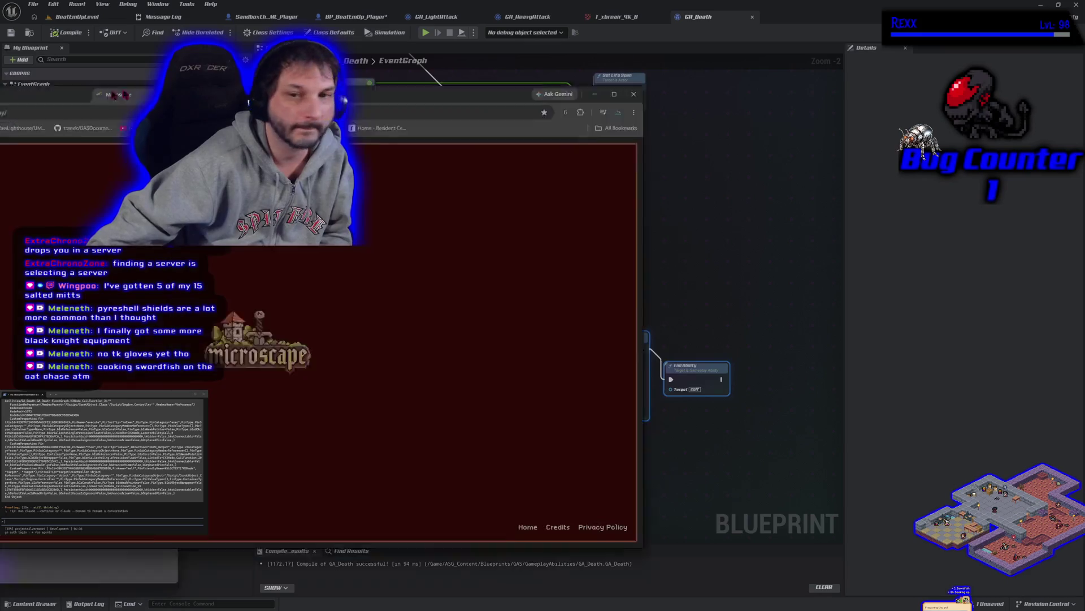
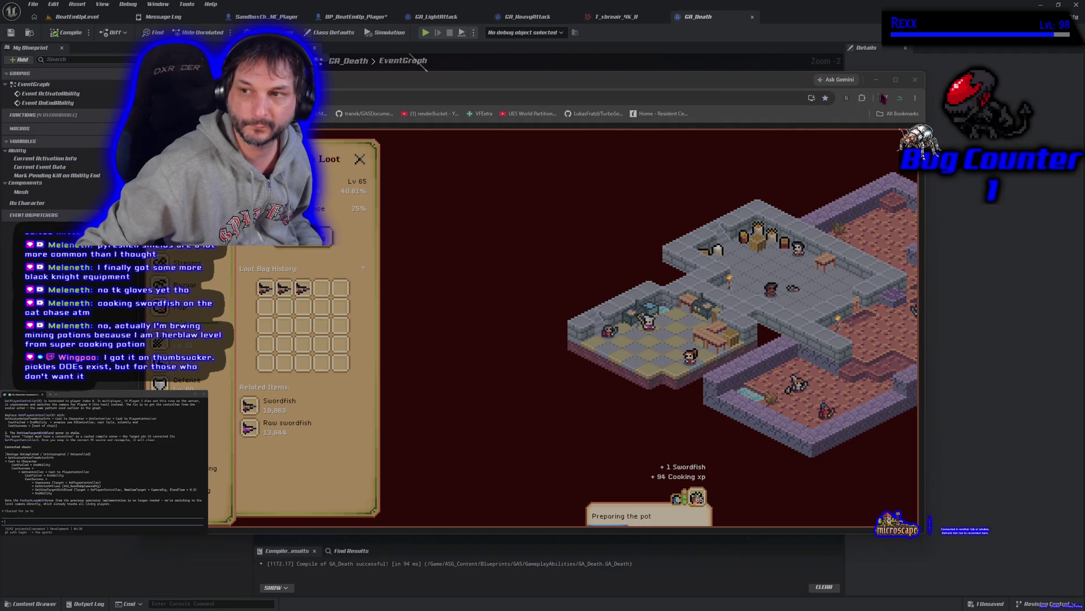
- Hide the browser game window so the GA_Death event graph is visible again
key("alt+Tab")
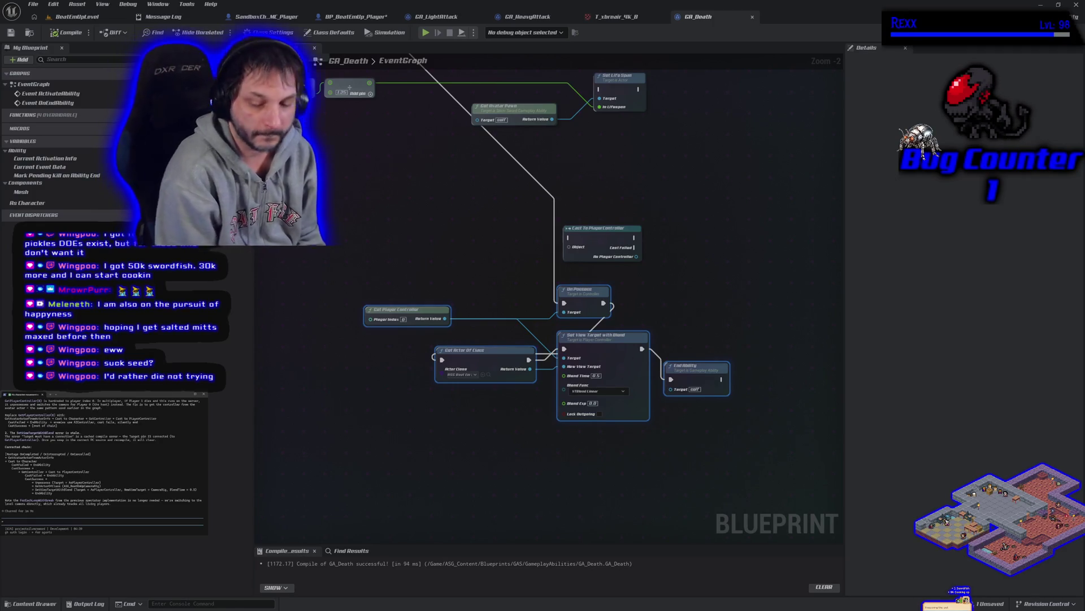
scroll(101, 457, "up", 3)
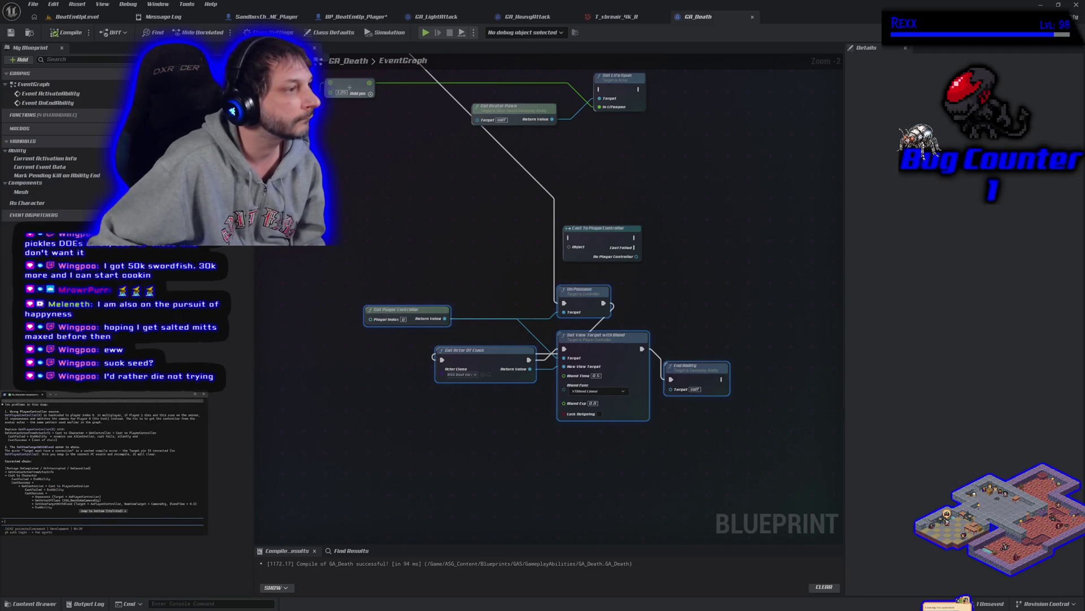
- Add a Get Avatar Actor From Actor Info node to the GA_Death graph
right_click(351, 270)
type("get a")
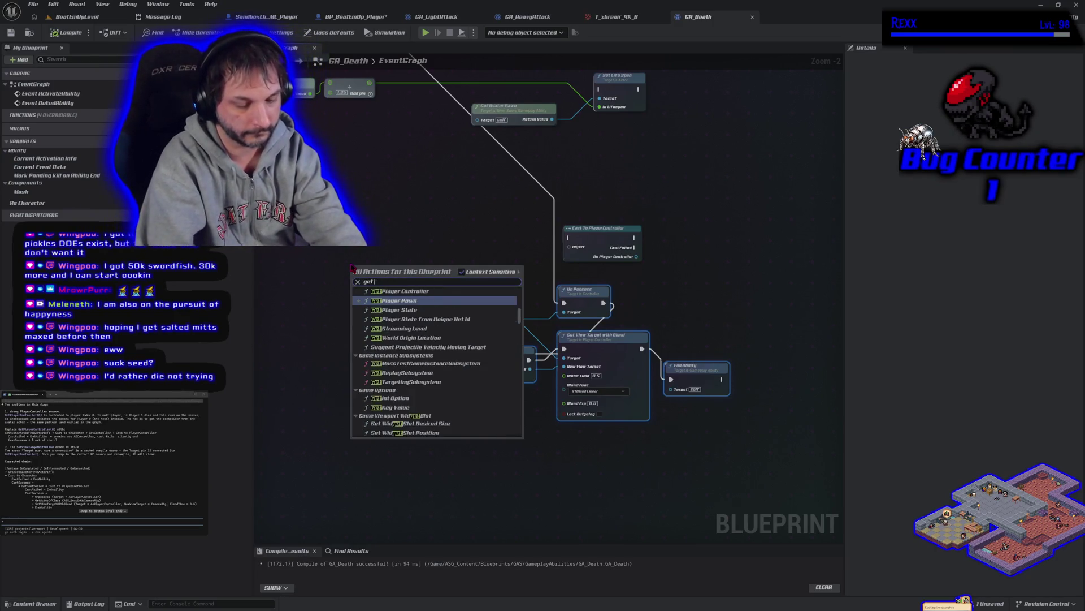
type("vatar")
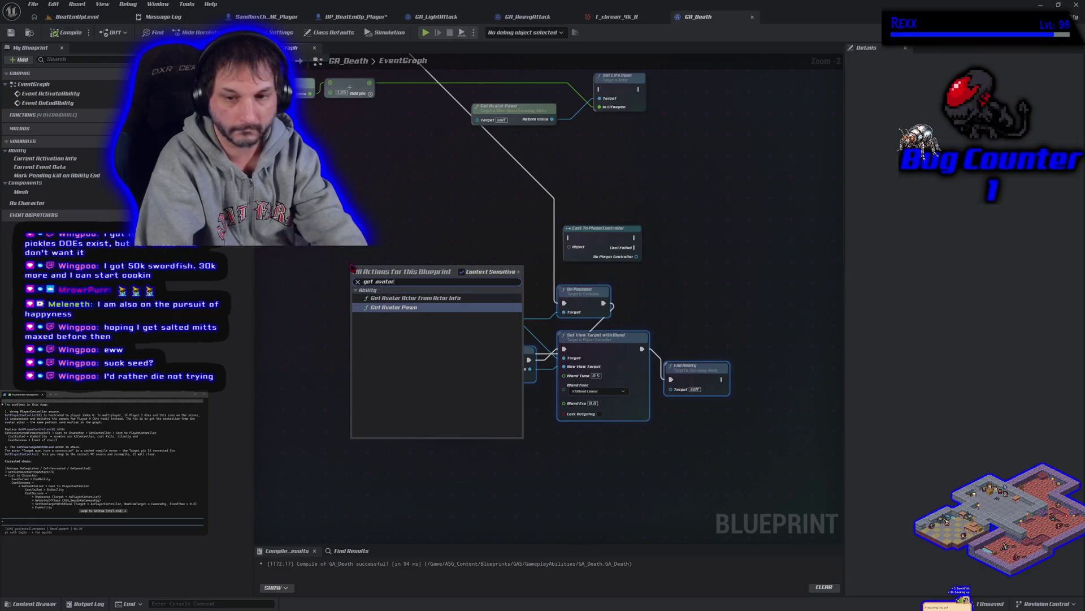
key("Up")
key("Return")
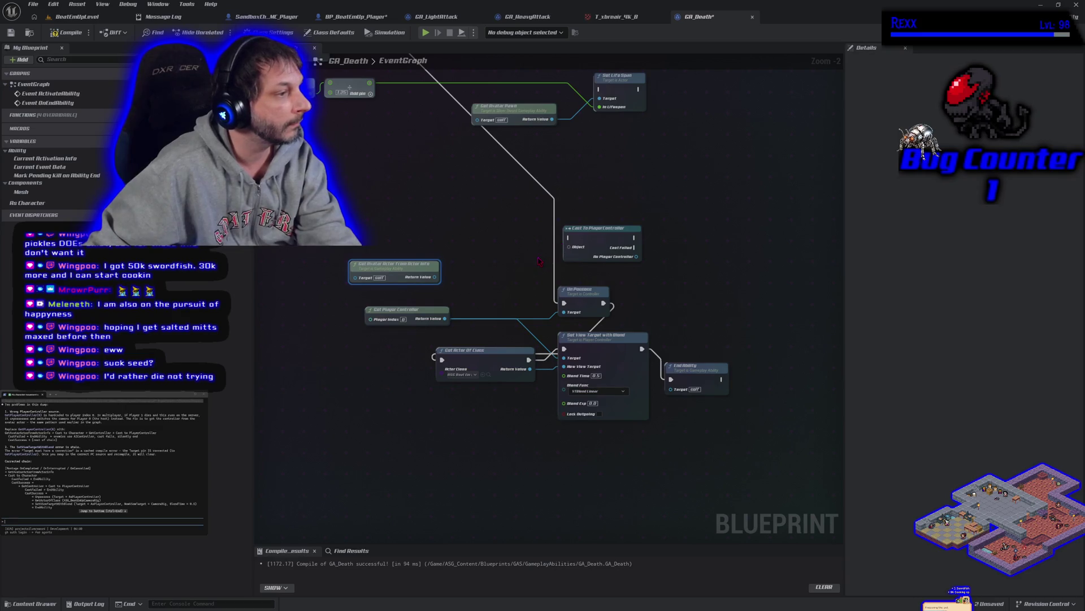
left_click_drag(407, 264, 378, 270)
- Place an As Character variable getter on the graph from My Blueprint
left_click(116, 203)
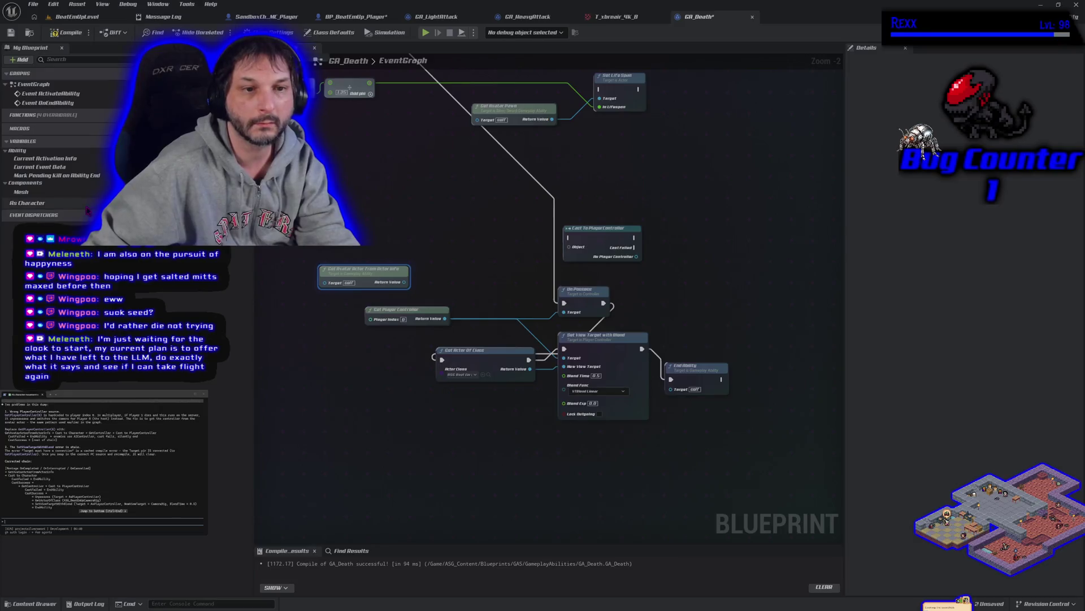
mouse_move(28, 202)
left_mouse_down()
mouse_move(367, 223)
mouse_move(457, 242)
mouse_move(437, 277)
mouse_move(393, 272)
mouse_move(322, 308)
mouse_move(351, 298)
left_mouse_up()
left_click(390, 230)
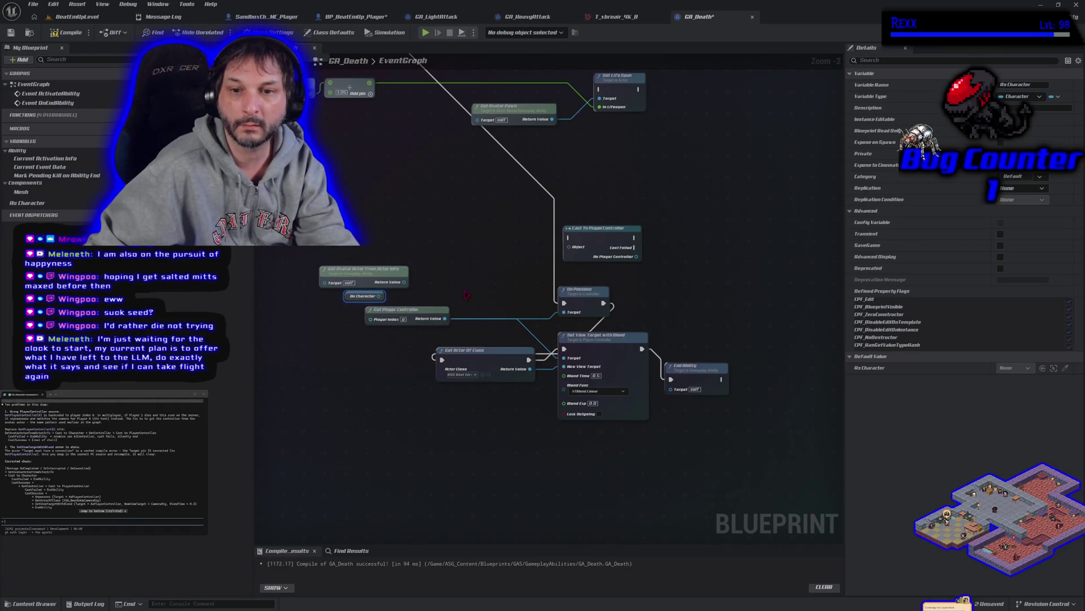
- Delete Get Avatar Actor and add a Get Controller node fed by As Character
left_click_drag(352, 298, 376, 351)
left_click(387, 332)
key("Delete")
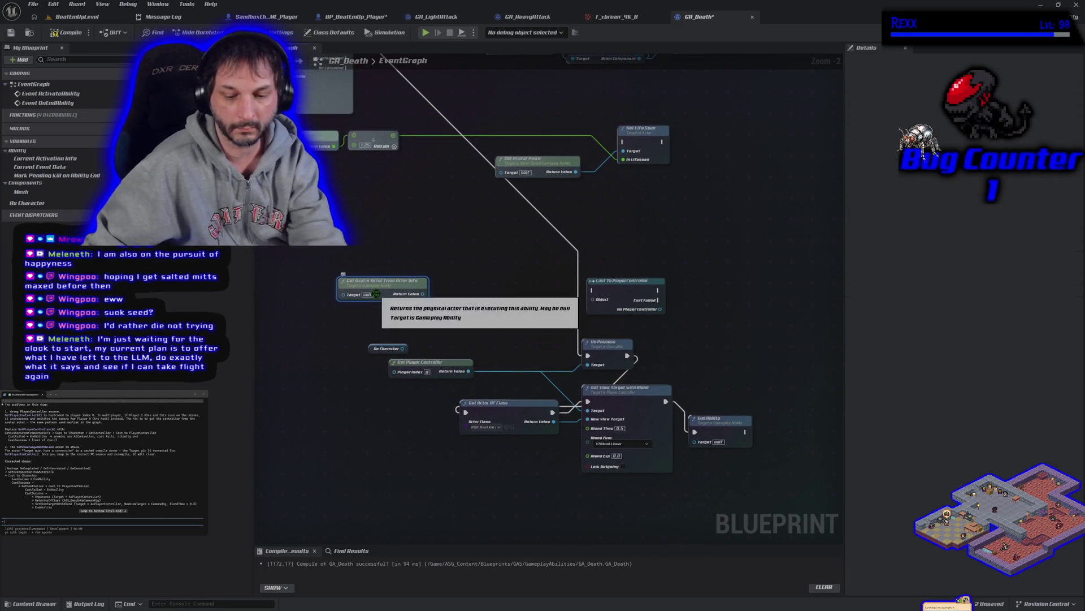
mouse_move(369, 348)
left_mouse_down()
mouse_move(329, 291)
mouse_move(388, 295)
left_mouse_up()
type("ge")
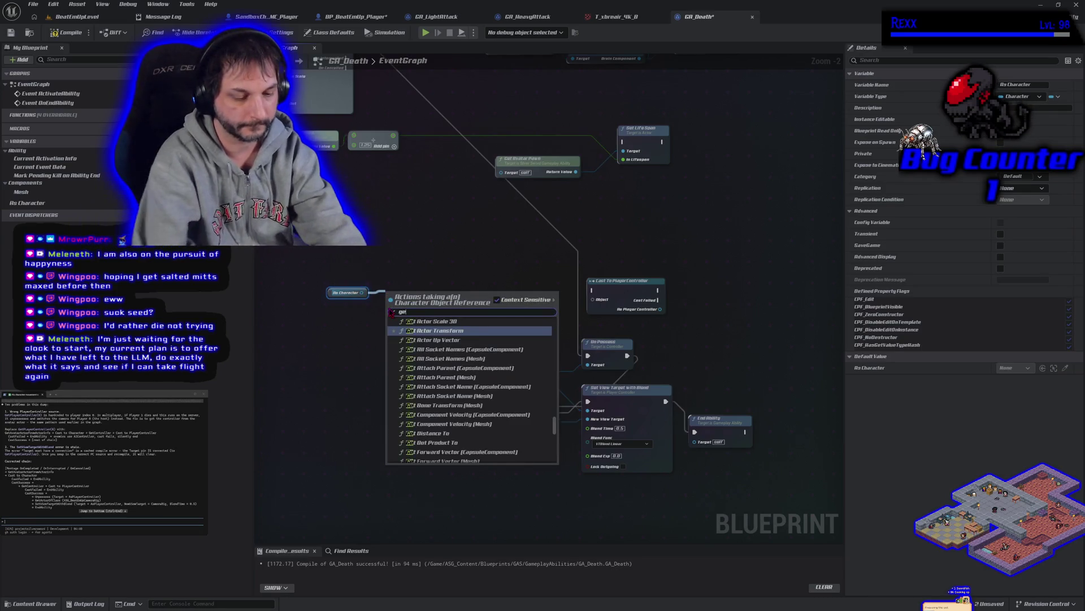
type("t controller")
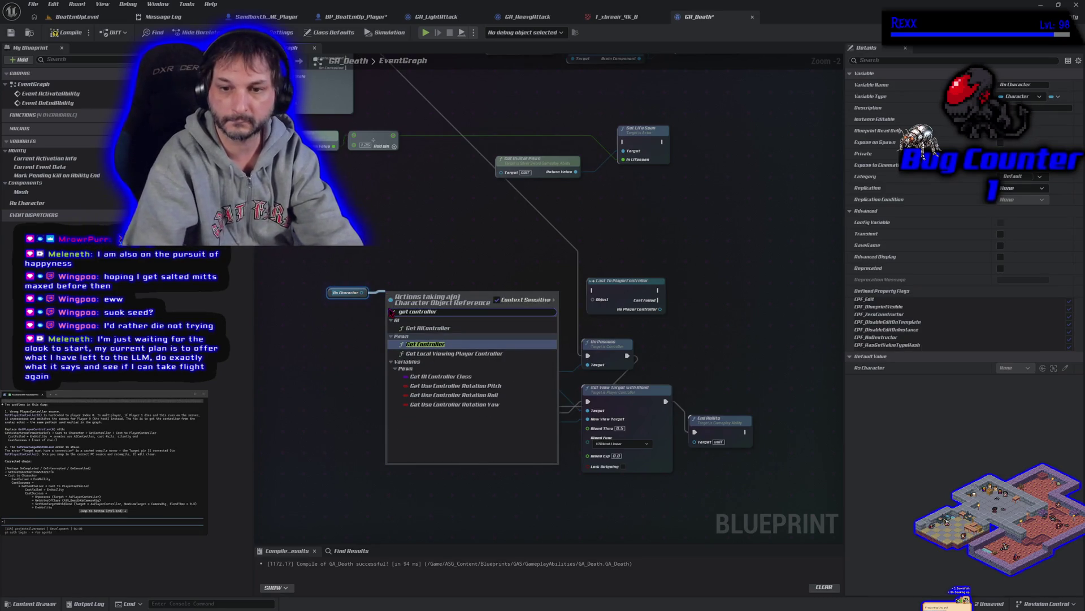
key("Return")
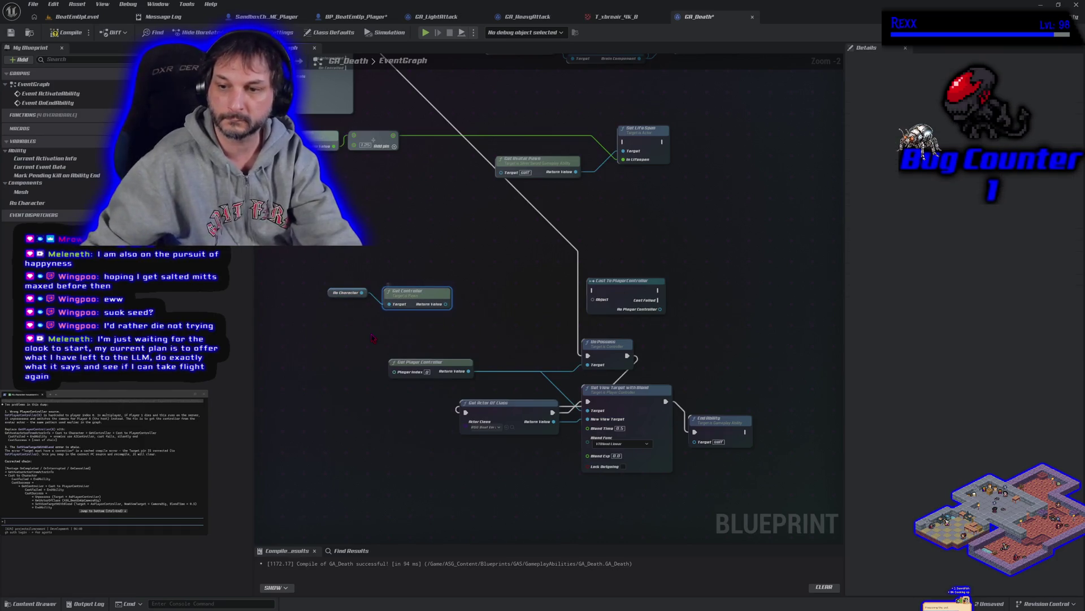
- Feed Get Controller into Cast To PlayerController, target Un Possess and Set View Target with the cast result, and delete Get Player Controller
left_click_drag(622, 280, 498, 280)
left_click_drag(446, 304, 471, 299)
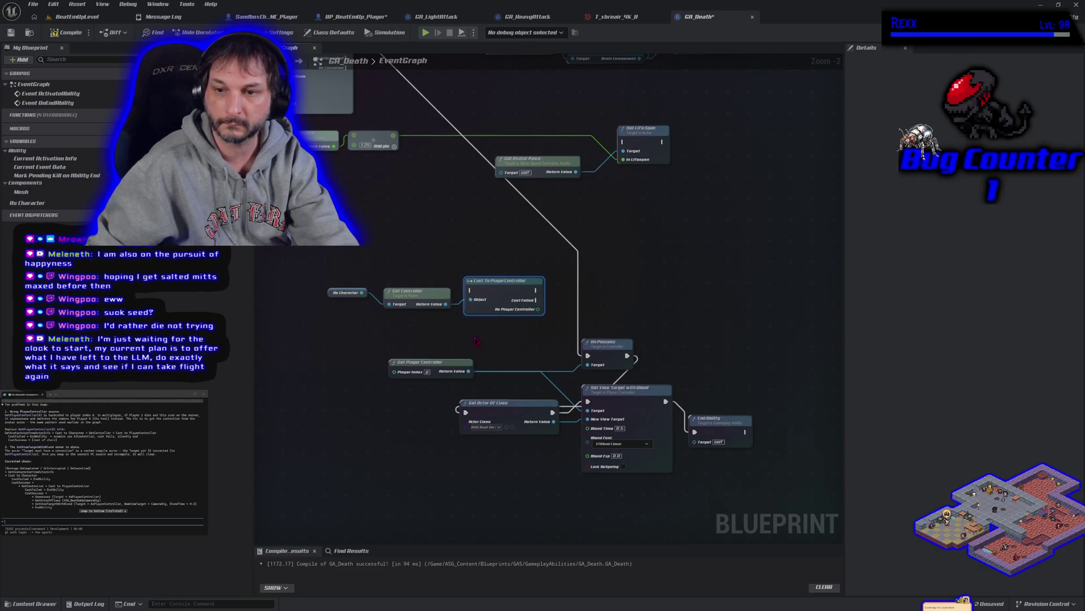
left_click_drag(585, 364, 470, 290)
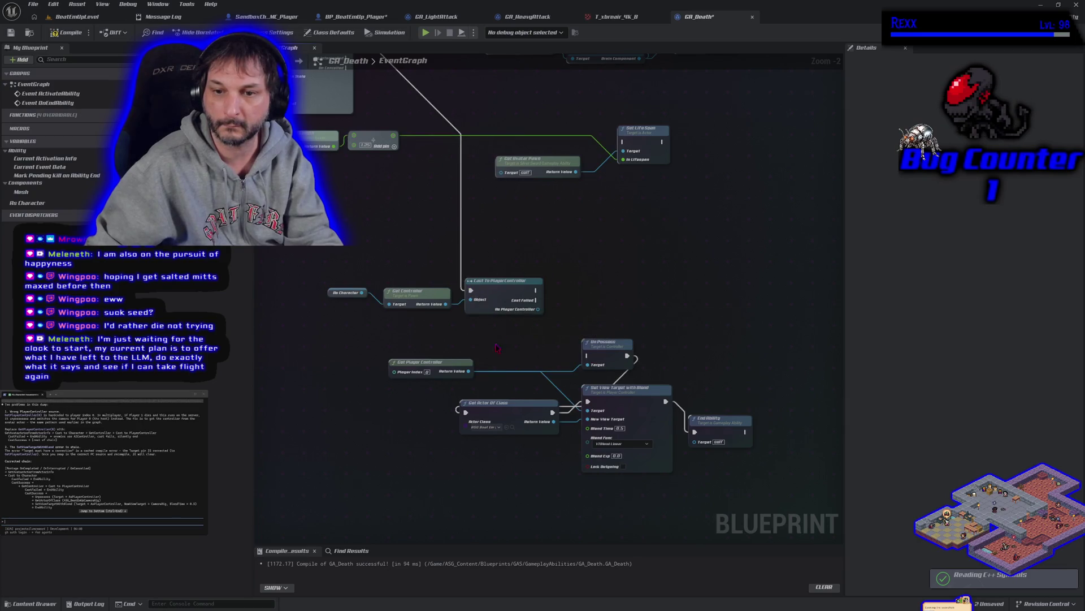
mouse_move(468, 371)
left_mouse_down()
mouse_move(486, 384)
mouse_move(552, 346)
mouse_move(537, 309)
left_mouse_up()
left_click(430, 363)
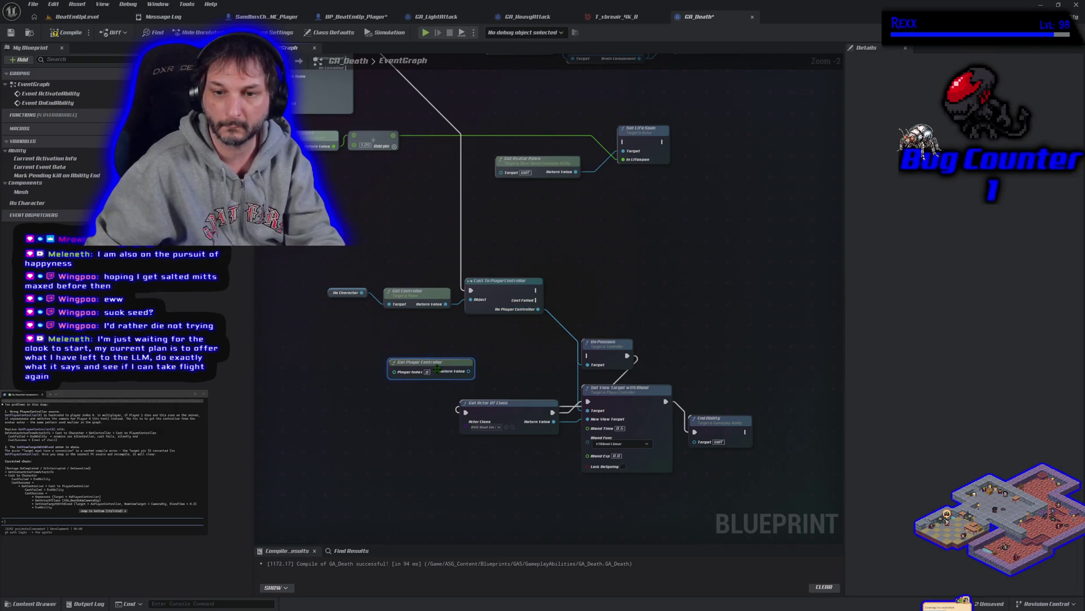
key("Delete")
- Chain the cast into Un Possess and Set View Target with Blend into End Ability, then compile and save
mouse_move(536, 290)
left_mouse_down()
mouse_move(558, 301)
mouse_move(588, 356)
left_mouse_up()
left_click_drag(666, 401, 699, 436)
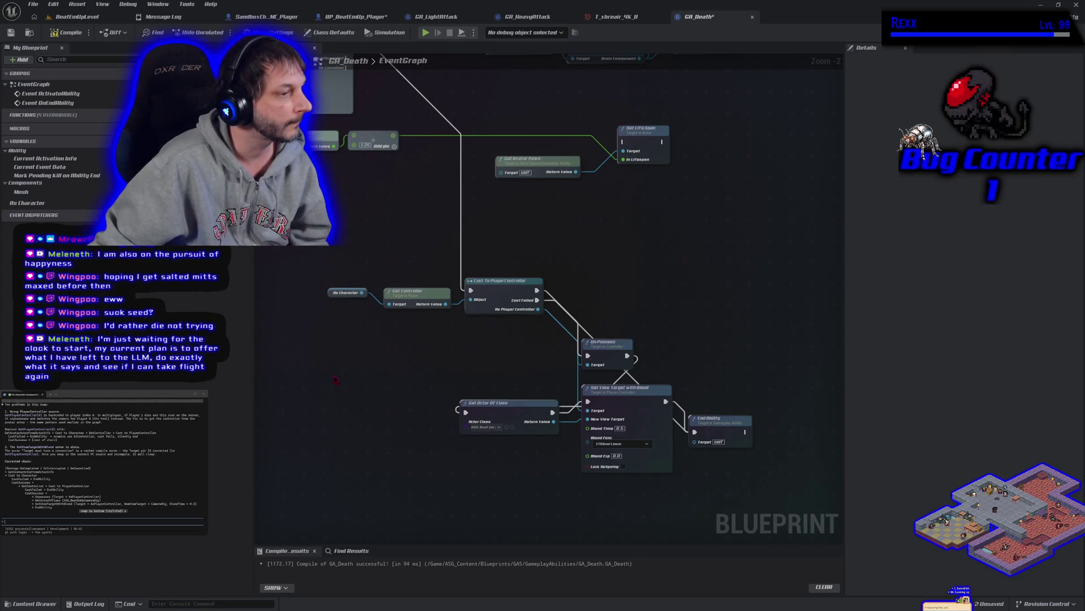
left_click_drag(606, 357, 637, 330)
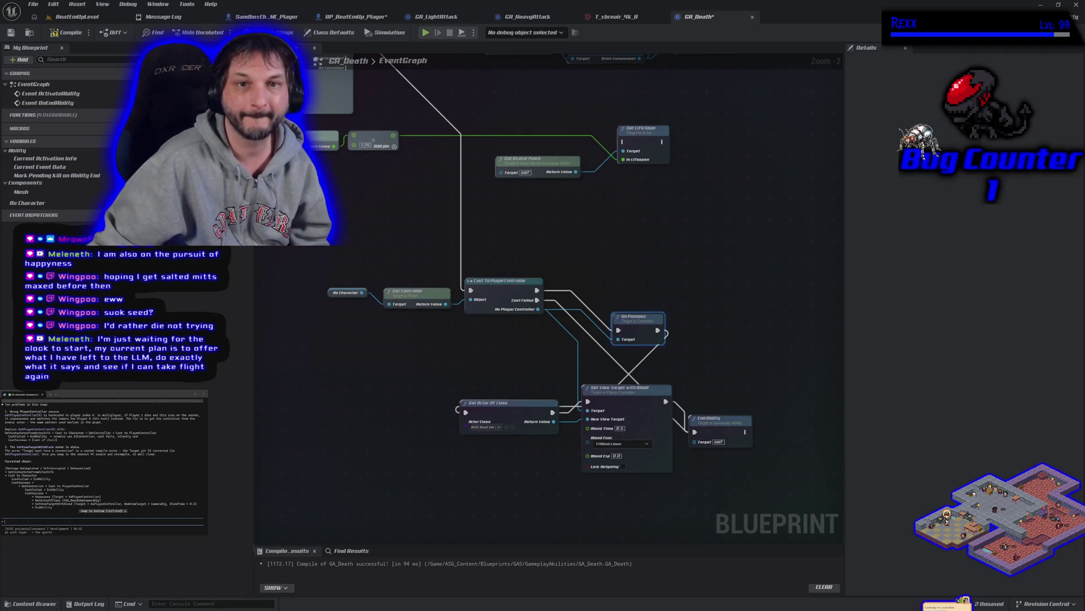
left_click(57, 33)
left_click(10, 32)
left_click(77, 16)
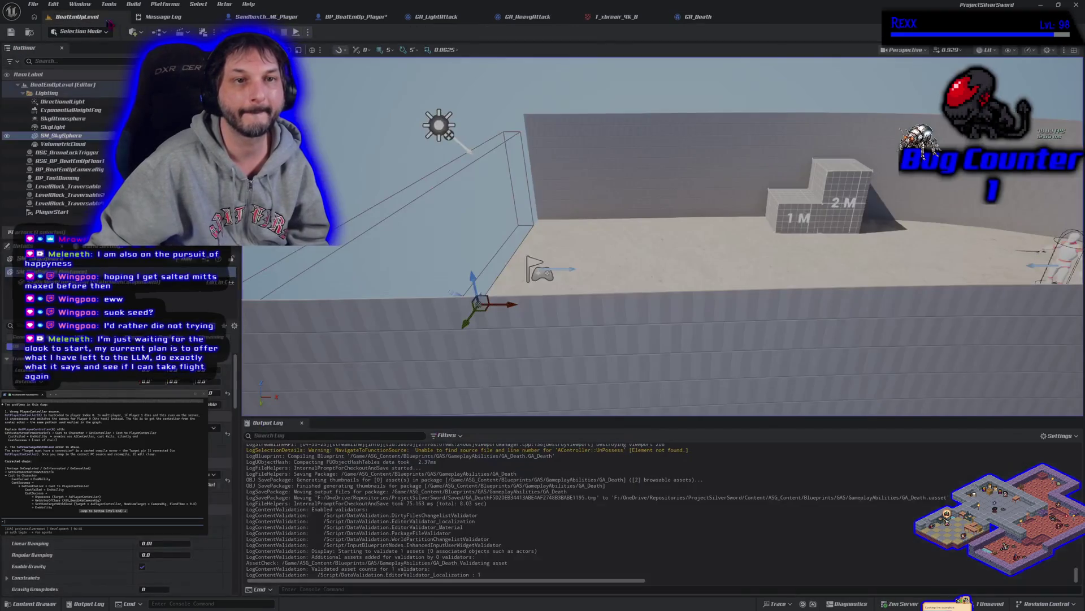
- Run a play test of the level with Alt+P, stop it with Esc, and reopen GA_Death
key("alt+p")
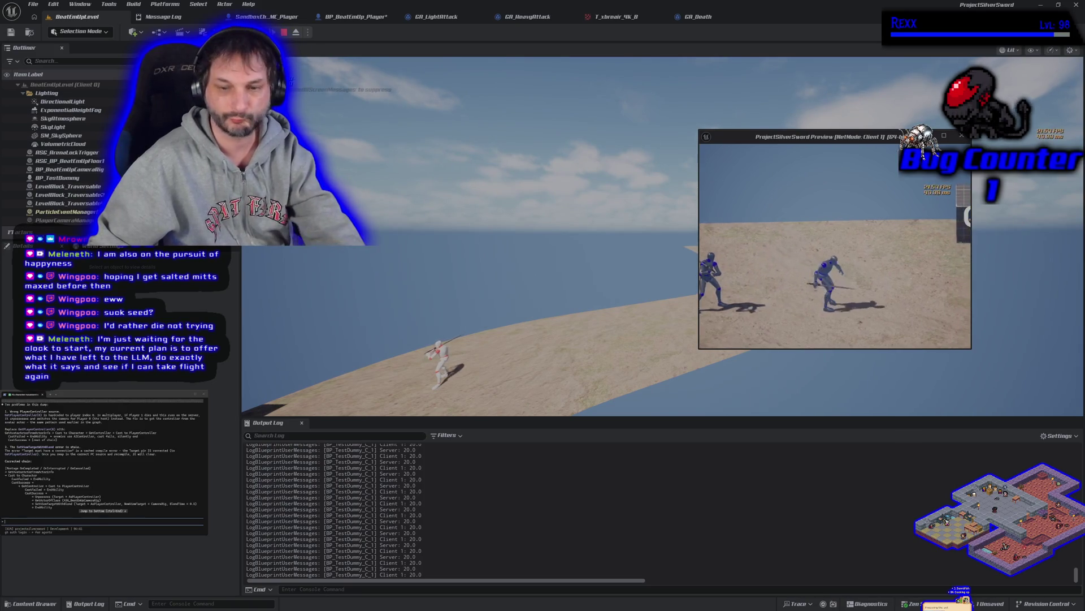
key("Escape")
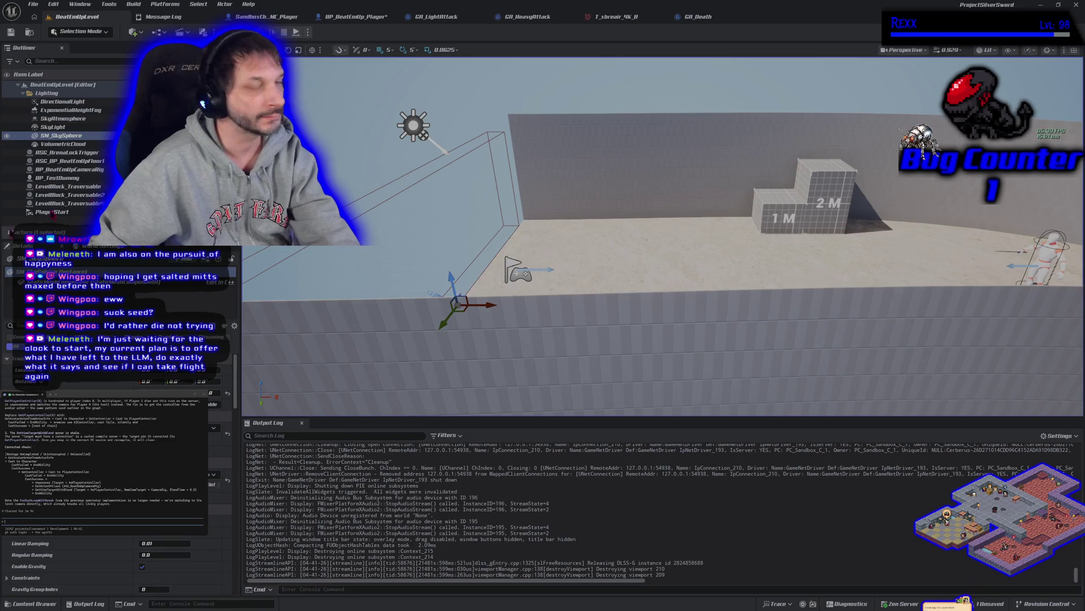
left_click(698, 17)
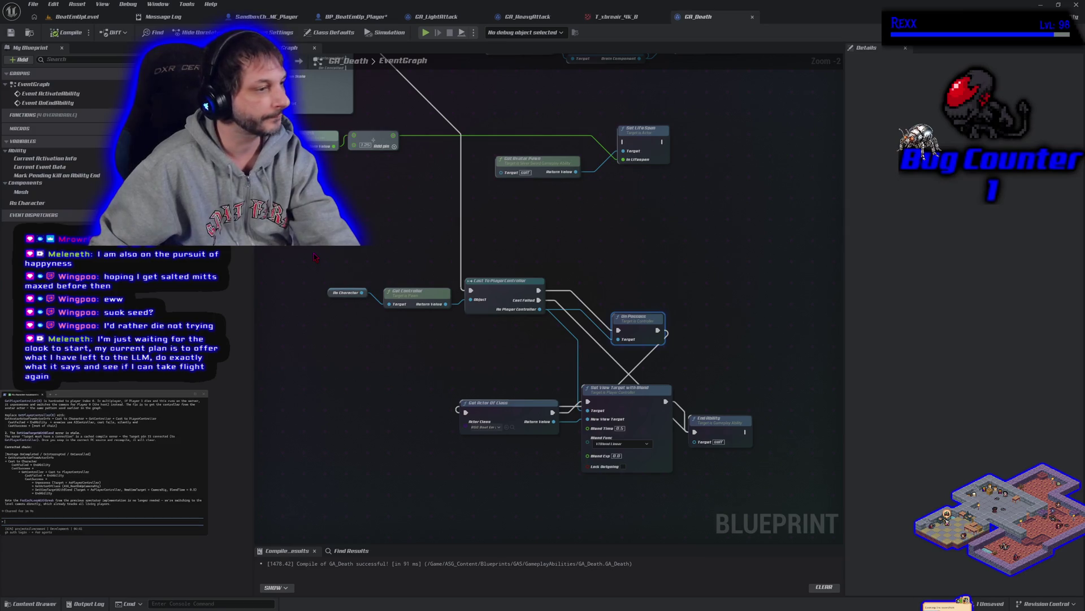
- Select the nodes from As Character through End Ability, paste them into the assistant prompt and submit
left_click_drag(327, 252, 724, 444)
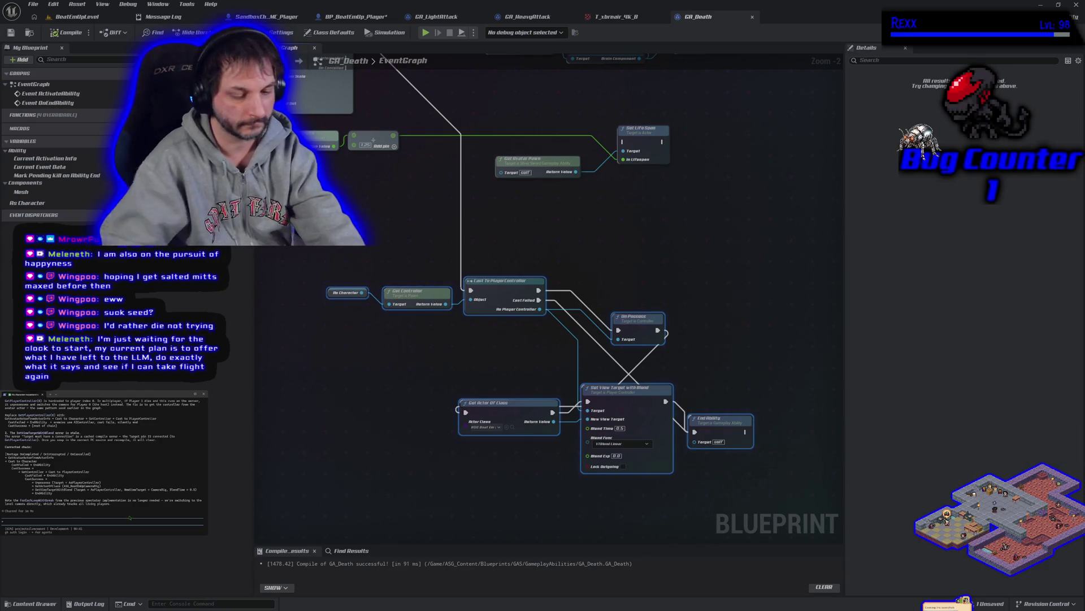
type("this is not working")
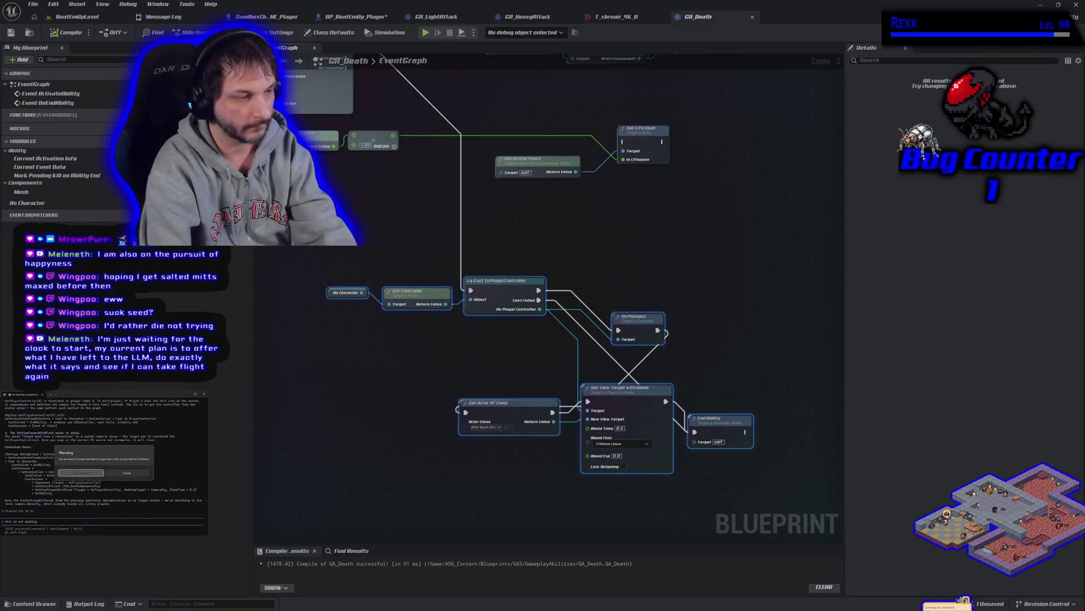
key("ctrl+v")
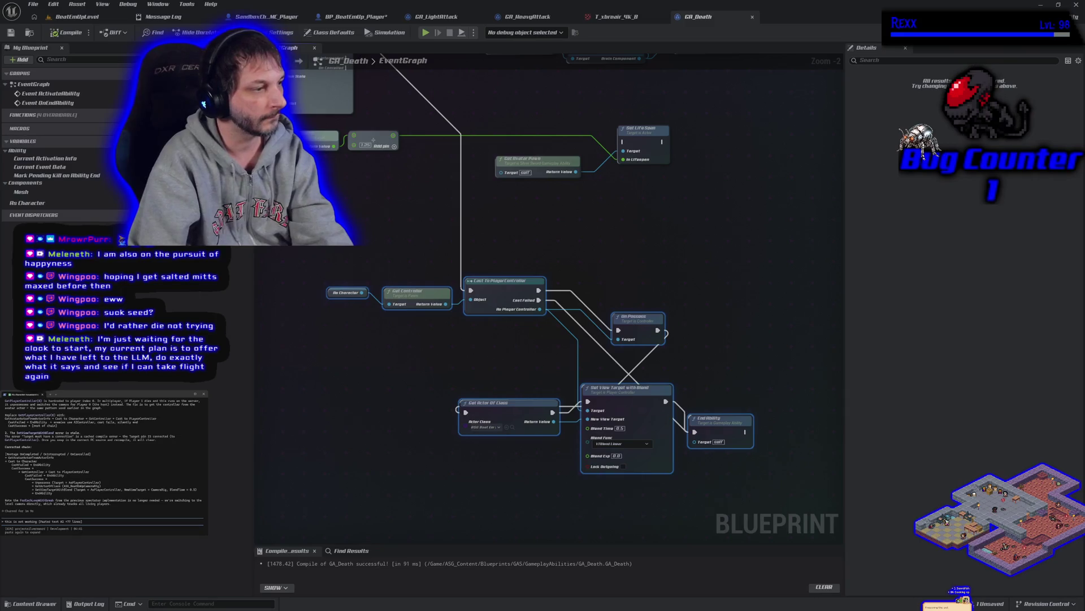
key("Return")
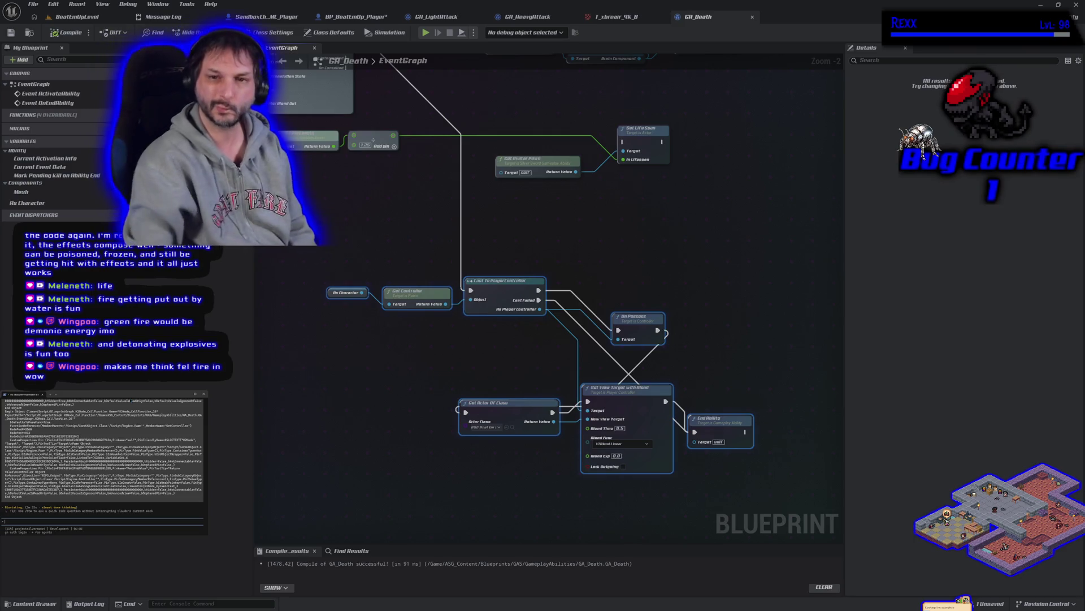
- Save the BP_BeatEmUp_Player blueprint
left_click(355, 17)
left_click(11, 32)
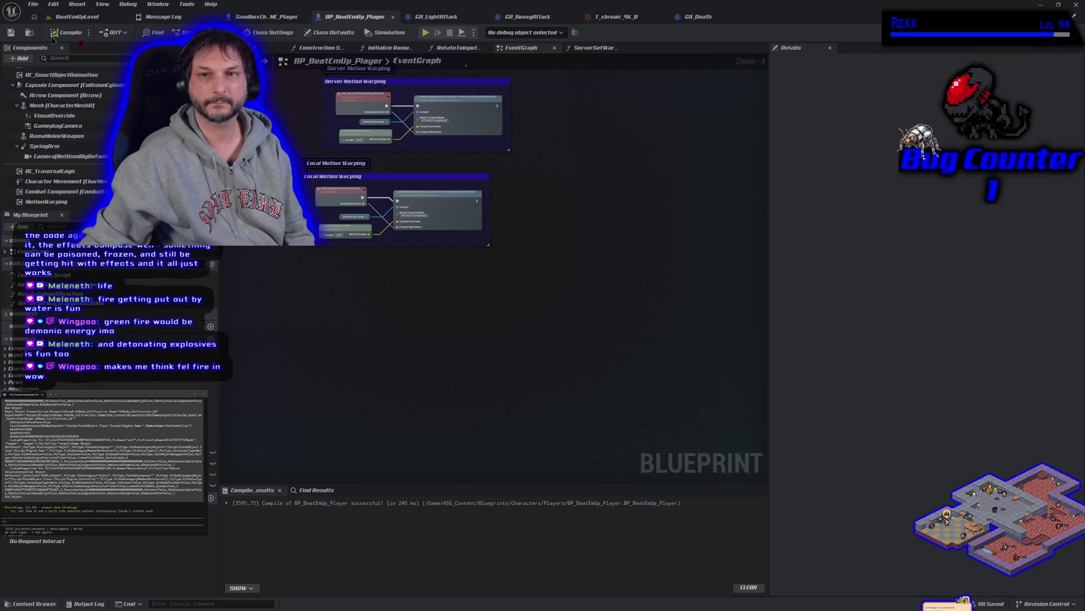
mouse_move(580, 159)
left_mouse_down()
mouse_move(567, 272)
mouse_move(556, 205)
left_mouse_up()
- Return to the GA_Death event graph and reposition the view over its nodes
left_click(694, 17)
left_click_drag(396, 233, 435, 332)
scroll(434, 332, "down", 2)
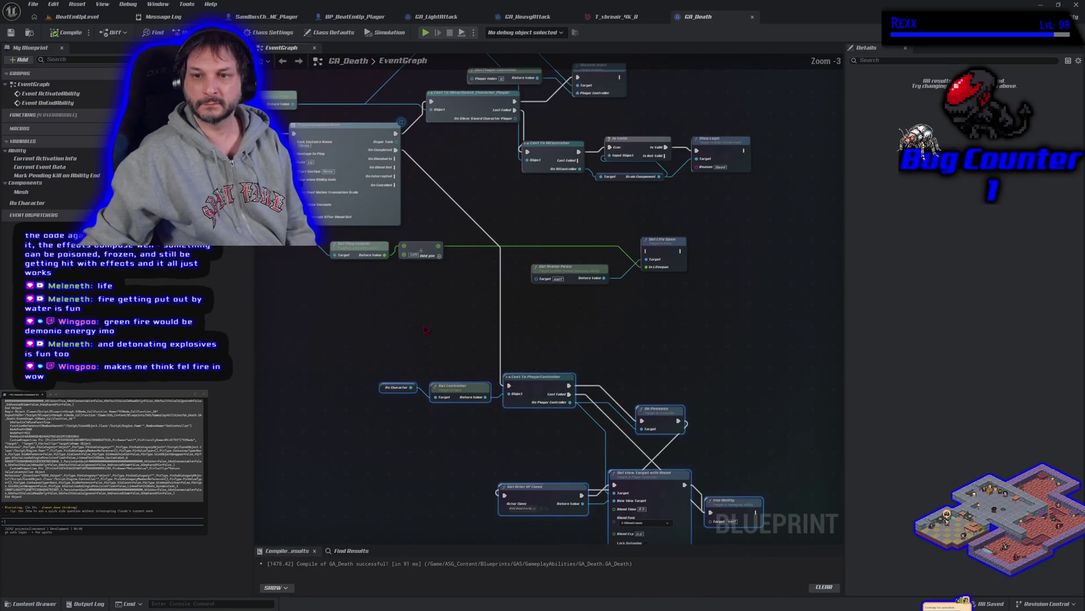
scroll(393, 312, "up", 1)
scroll(402, 311, "down", 1)
scroll(413, 310, "up", 1)
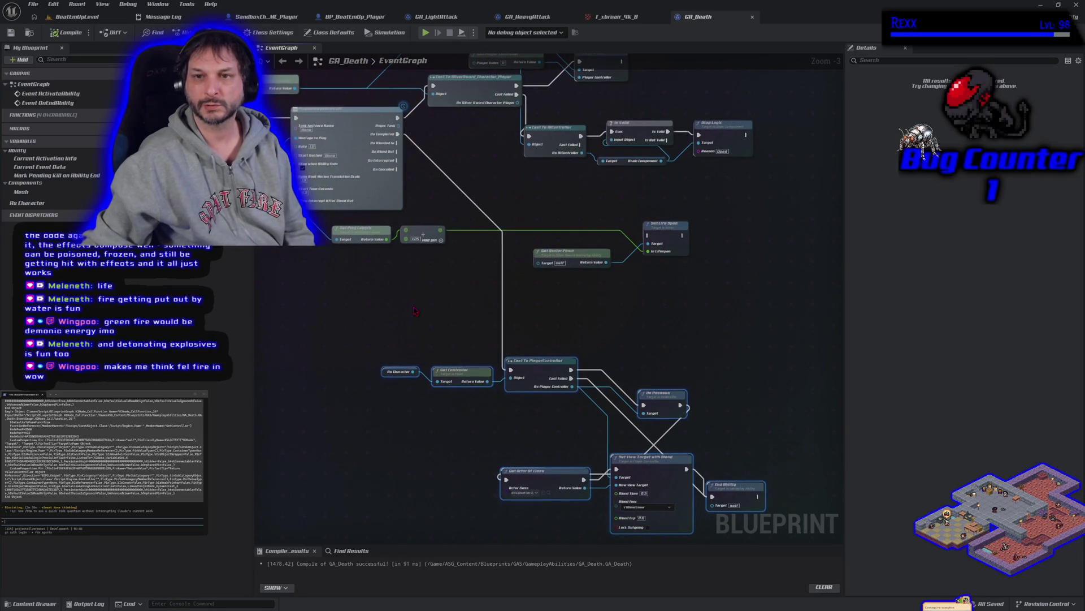
left_click_drag(412, 303, 381, 249)
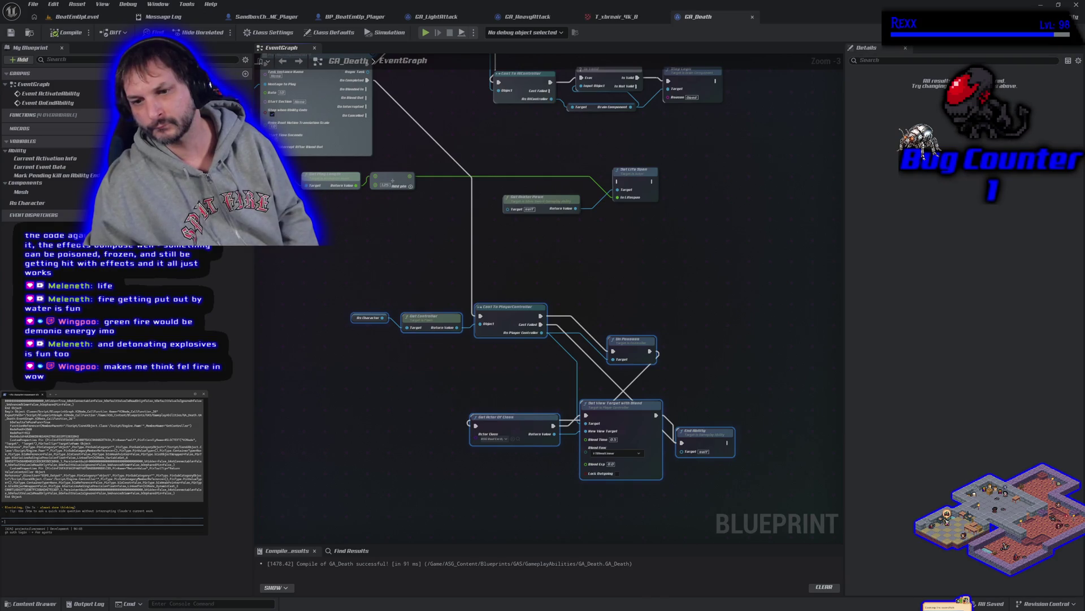
left_click(419, 446)
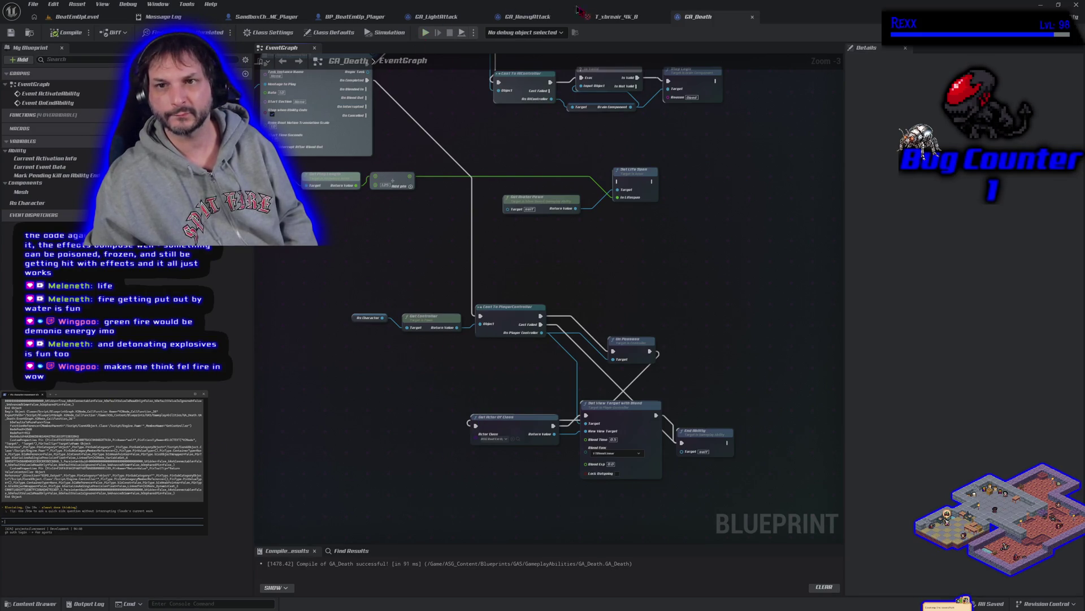
- Review the GA_HeavyAttack and GA_LightAttack graphs for comparison, then go back to GA_Death
left_click(527, 17)
mouse_move(387, 164)
left_mouse_down()
mouse_move(577, 131)
mouse_move(693, 83)
left_mouse_up()
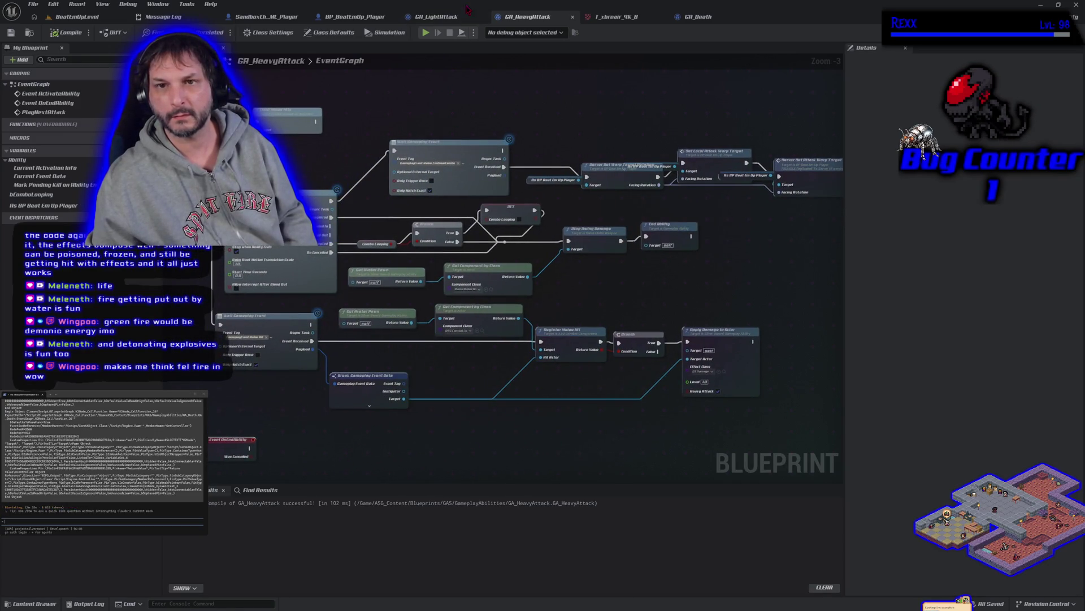
left_click(437, 17)
mouse_move(532, 295)
left_mouse_down()
mouse_move(521, 223)
mouse_move(465, 146)
mouse_move(461, 154)
left_mouse_up()
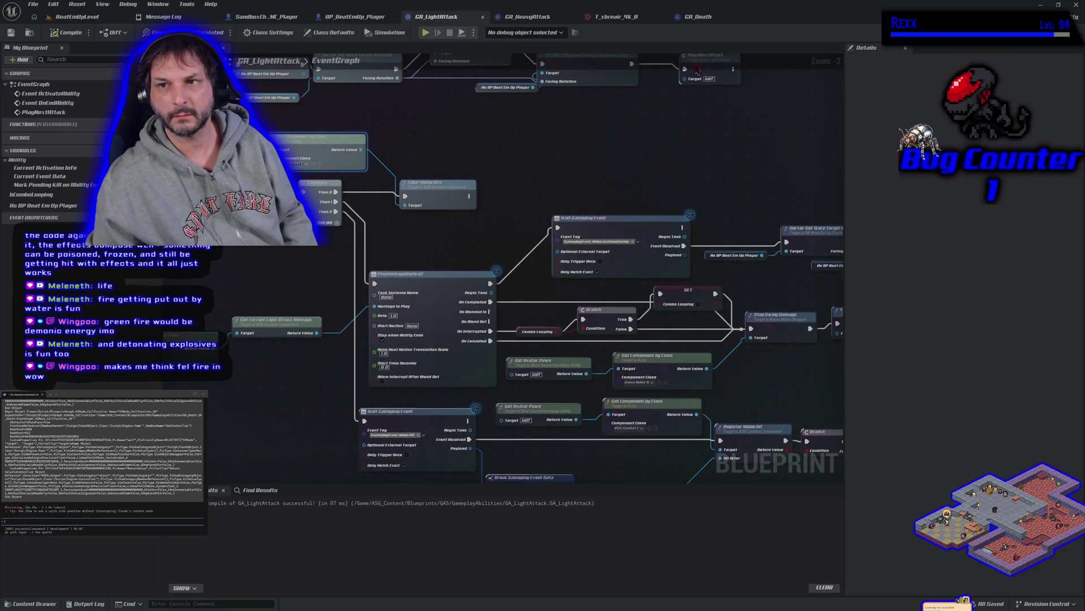
left_click(698, 17)
left_click_drag(606, 266, 582, 213)
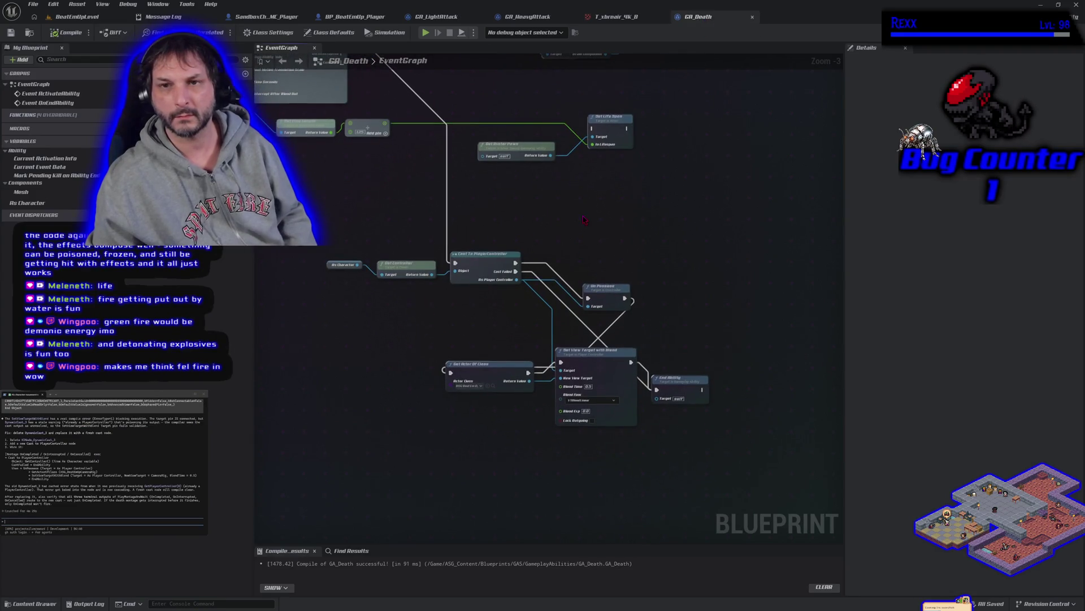
- Close the GA_HeavyAttack, GA_LightAttack and texture tabs and show the player's SetupCamera graph
left_click(572, 16)
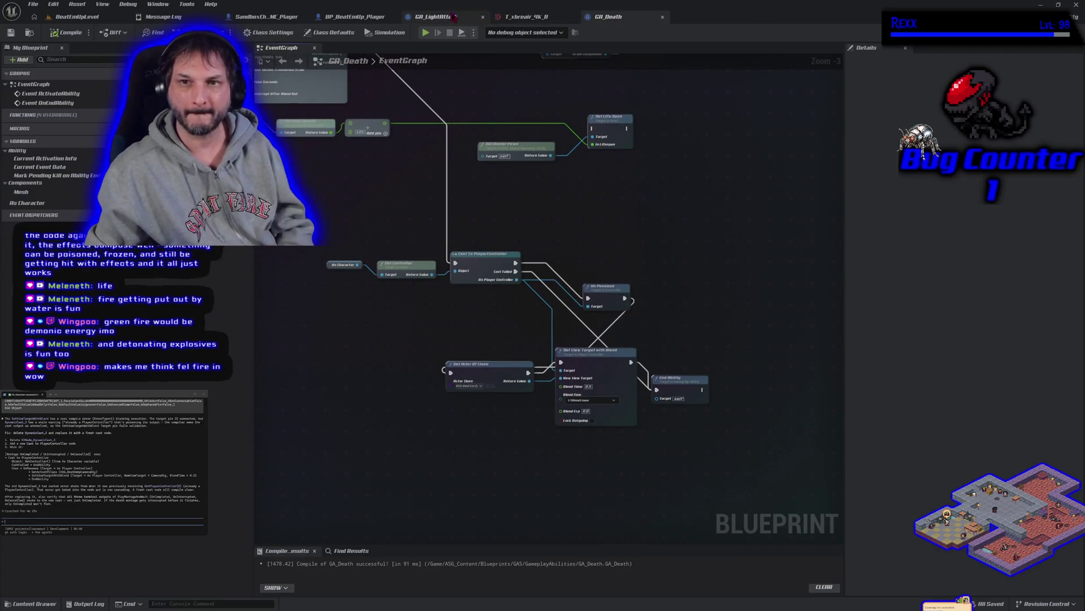
left_click(483, 17)
left_click(482, 17)
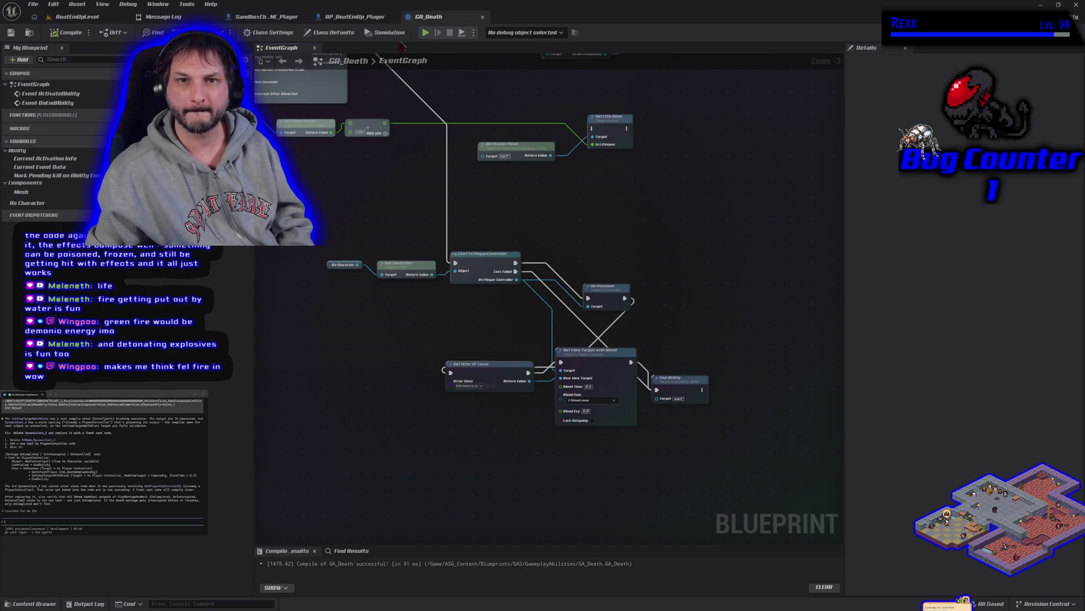
left_click(265, 17)
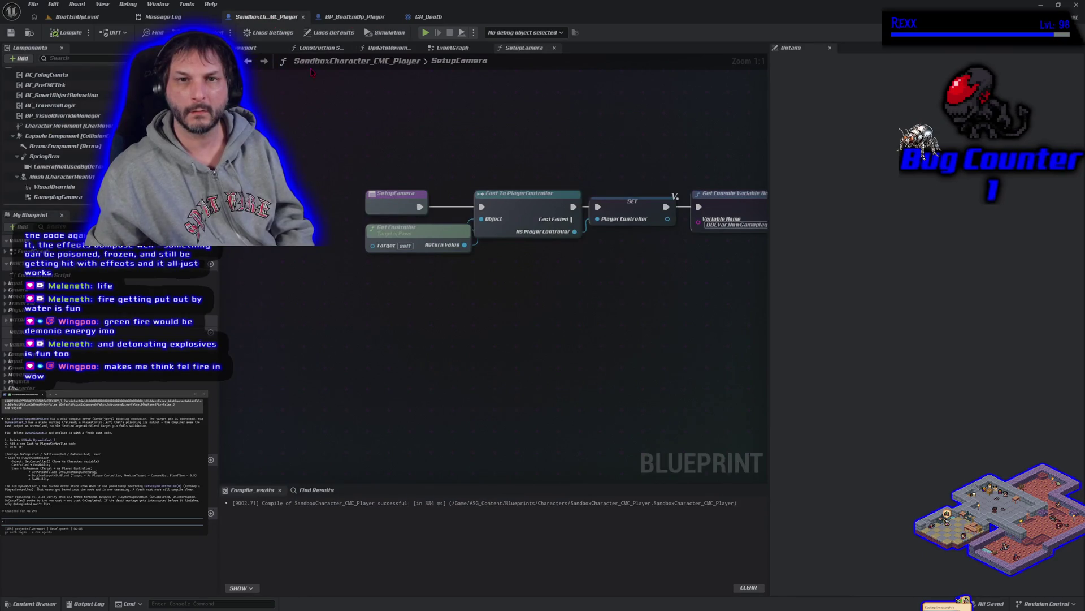
- Switch back to the GA_Death EventGraph tab
left_click(439, 14)
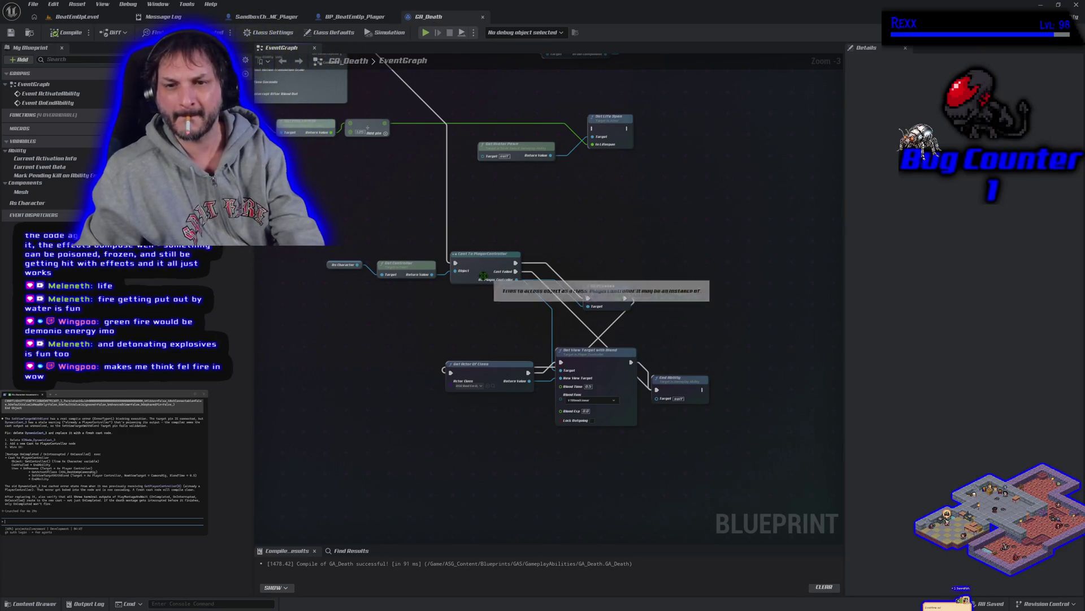
- Replace the old cast with a new Cast To PlayerController fed from Get Controller's Return Value
left_click(483, 276)
key("Delete")
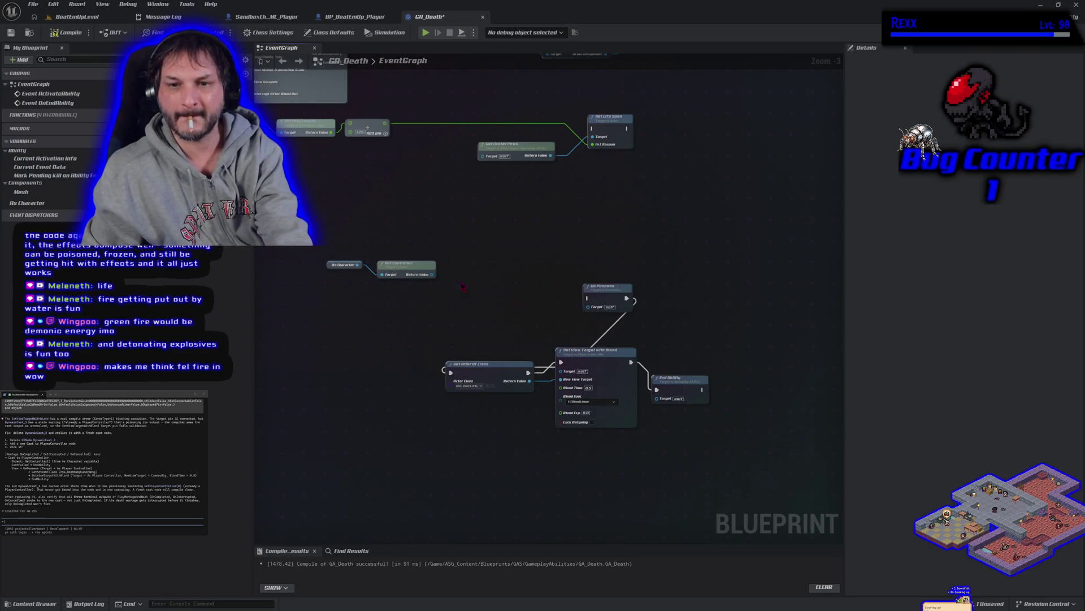
left_click_drag(432, 274, 456, 275)
type("ca")
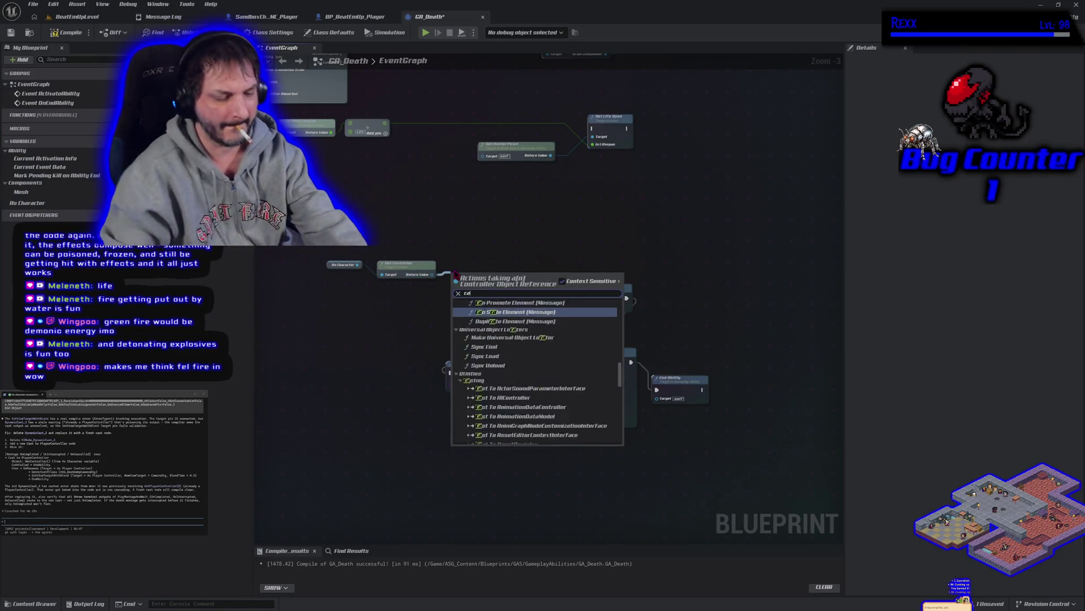
type("st to player cotnro")
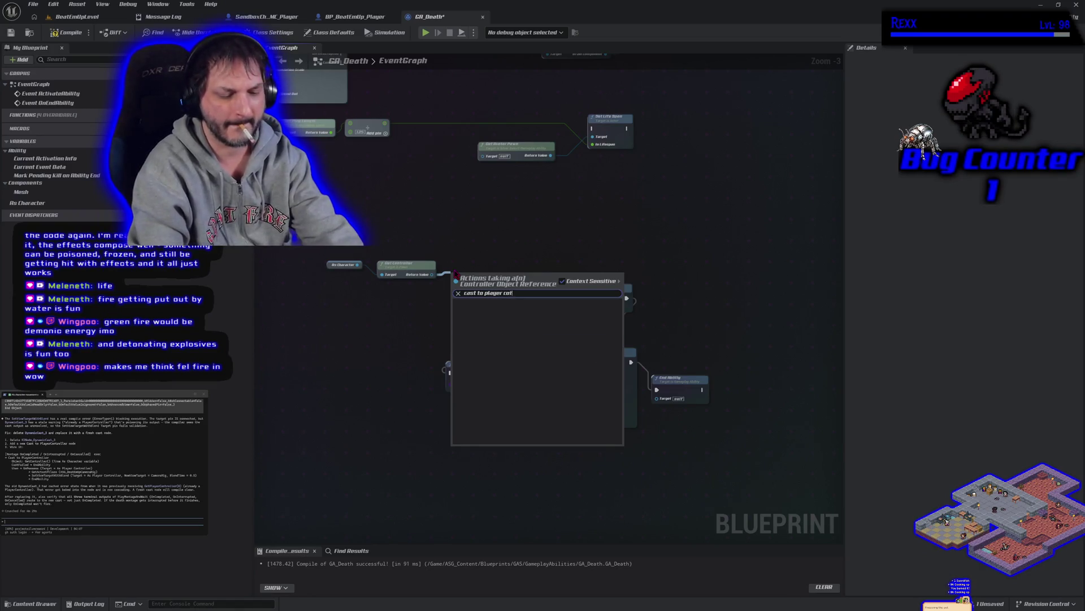
key("BackSpace")
key("BackSpace")
key("BackSpace")
type("ntro")
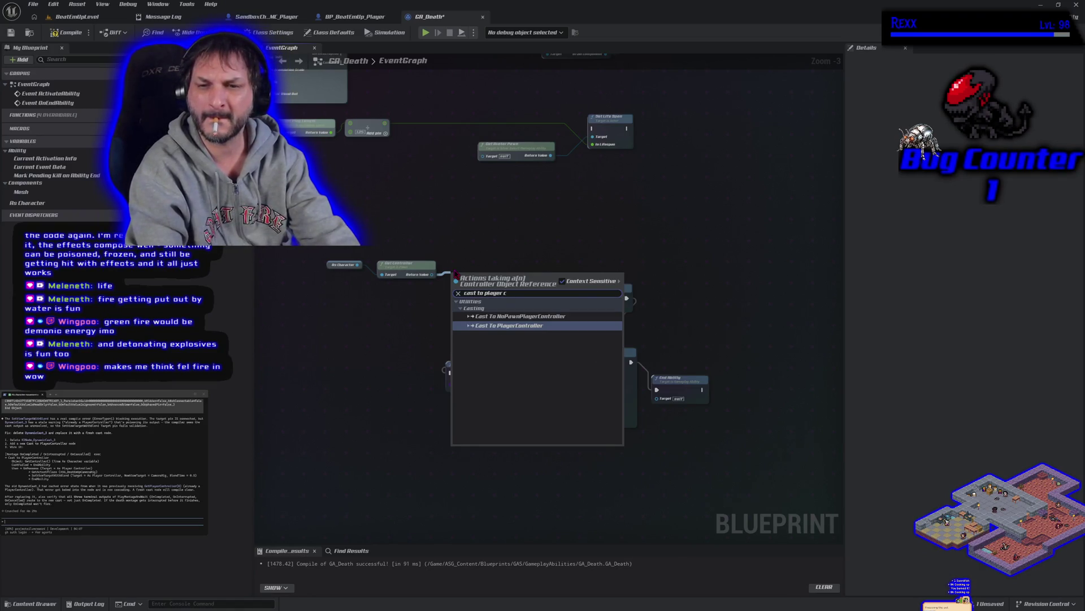
key("Return")
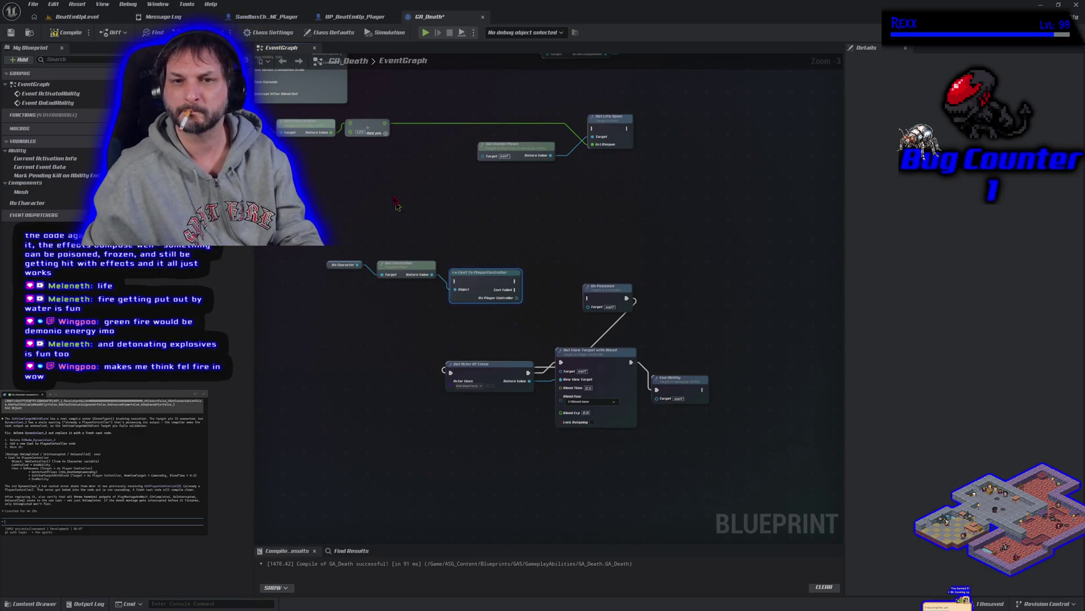
- Wire On Completed into the cast, and the cast into Un Possess and Set View Target with Blend
left_click_drag(399, 206, 405, 309)
mouse_move(346, 126)
left_mouse_down()
mouse_move(459, 379)
mouse_move(351, 311)
left_mouse_up()
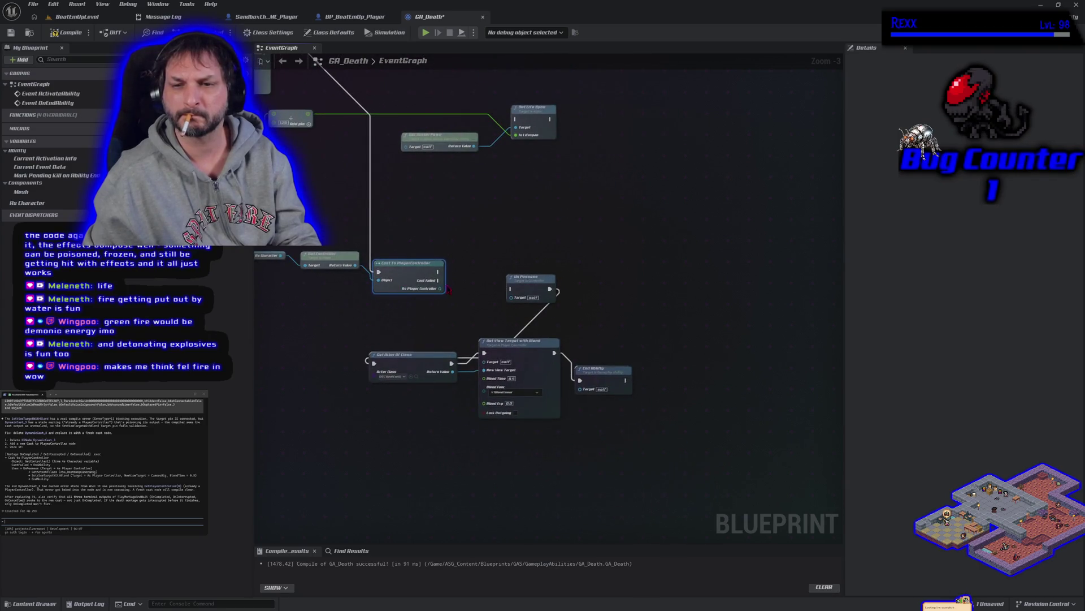
mouse_move(438, 272)
left_mouse_down()
mouse_move(512, 299)
mouse_move(512, 289)
left_mouse_up()
mouse_move(440, 288)
left_mouse_down()
mouse_move(496, 305)
mouse_move(512, 297)
left_mouse_up()
left_click_drag(439, 289, 485, 361)
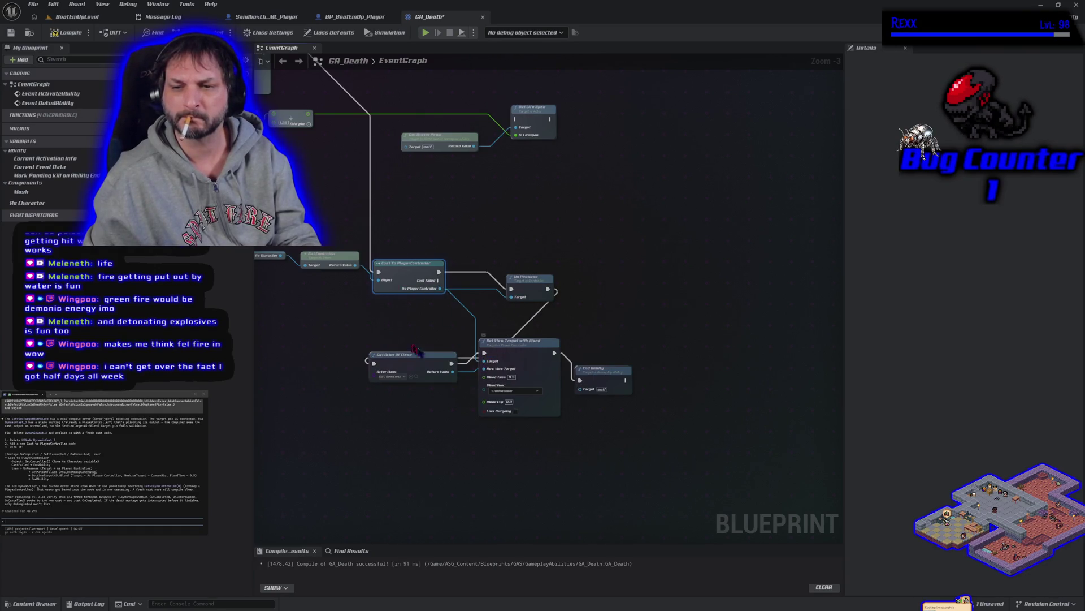
- Compile and save GA_Death, then select the player controller node chain
left_click(70, 33)
left_click(11, 32)
left_click_drag(396, 226, 532, 305)
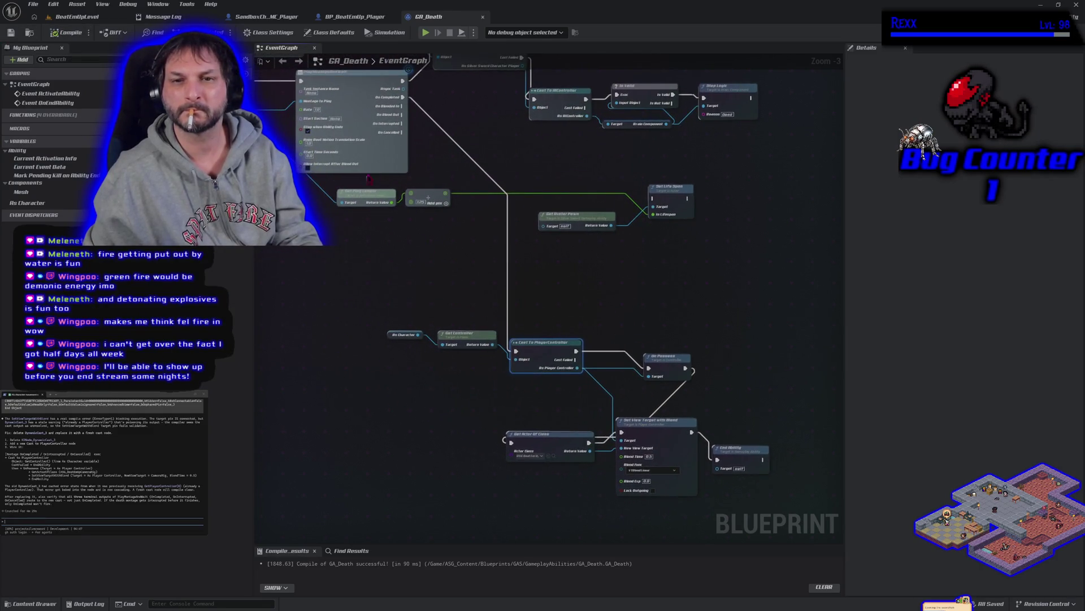
left_click_drag(311, 194, 344, 226)
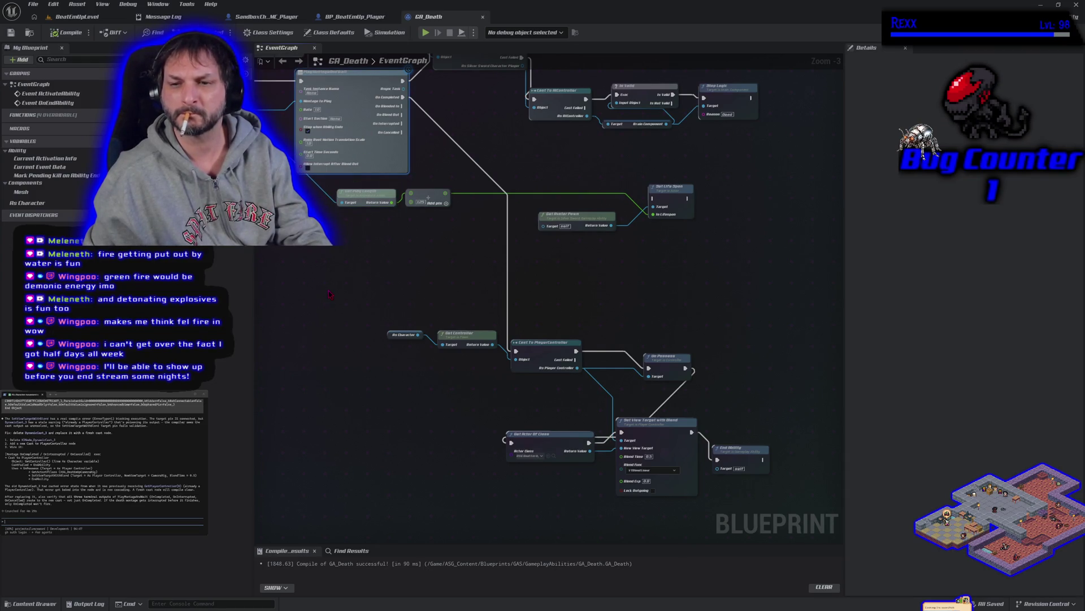
left_click_drag(330, 293, 738, 493)
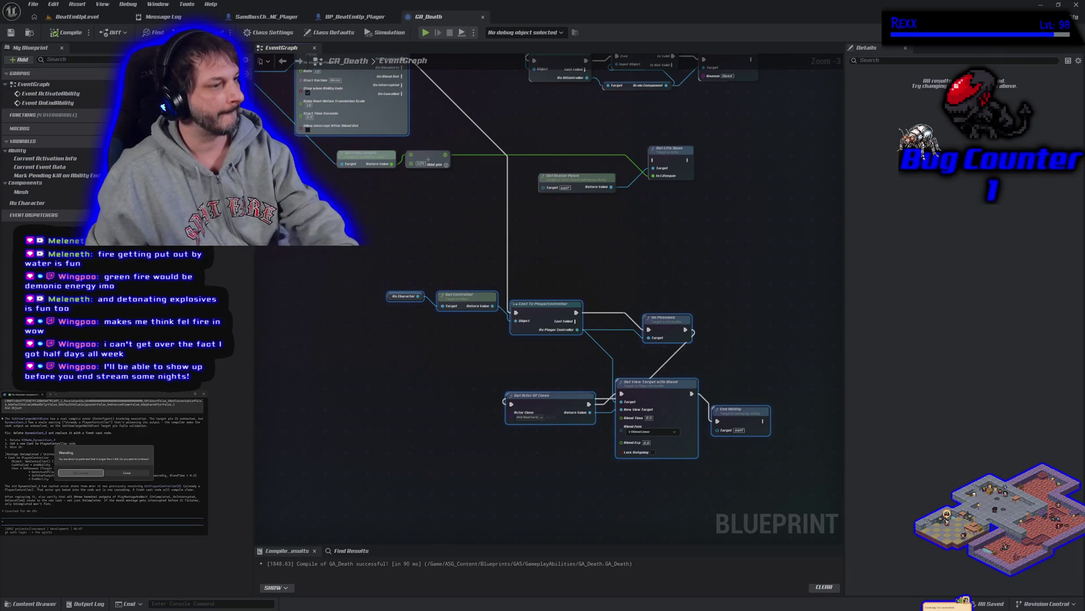
- Paste the copied GA_Death nodes into the Claude Code prompt and submit them
key("ctrl+v")
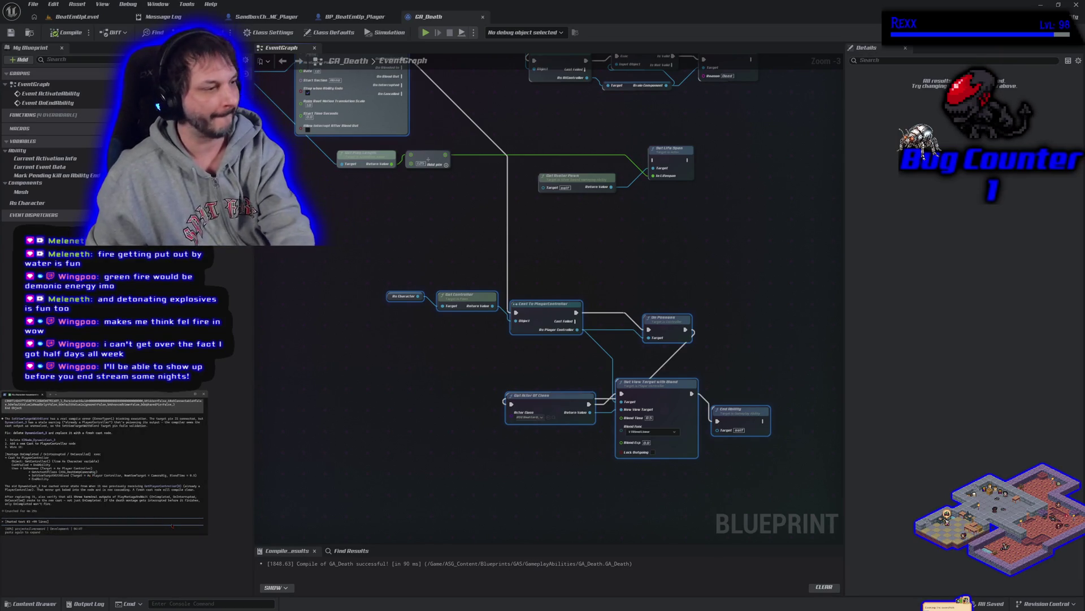
key("Return")
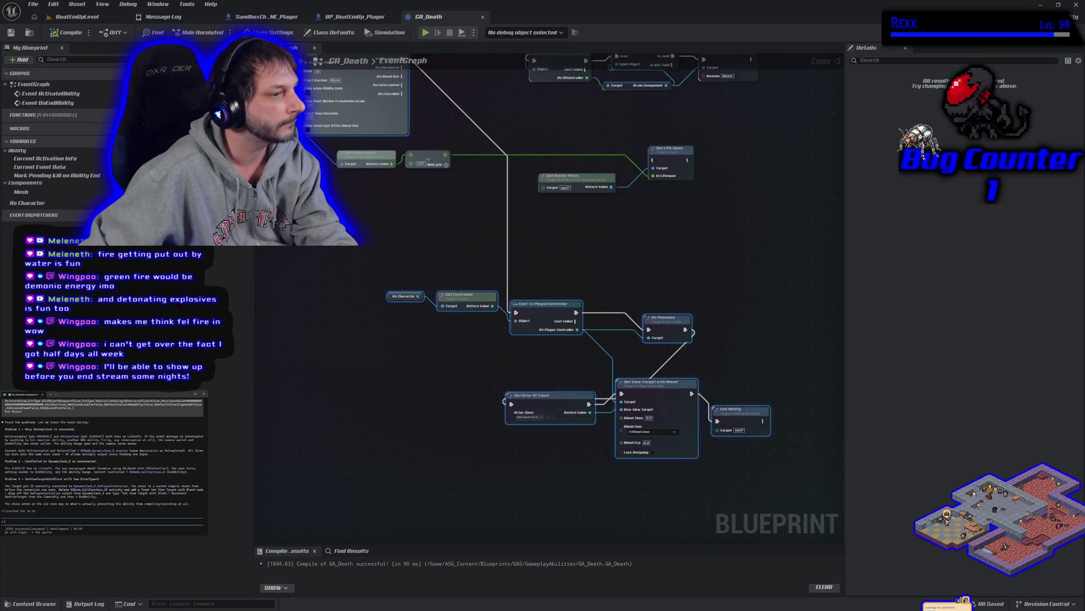
- Wire the montage's On Interrupted and On Cancelled pins into Cast To PlayerController
left_click_drag(430, 238, 382, 325)
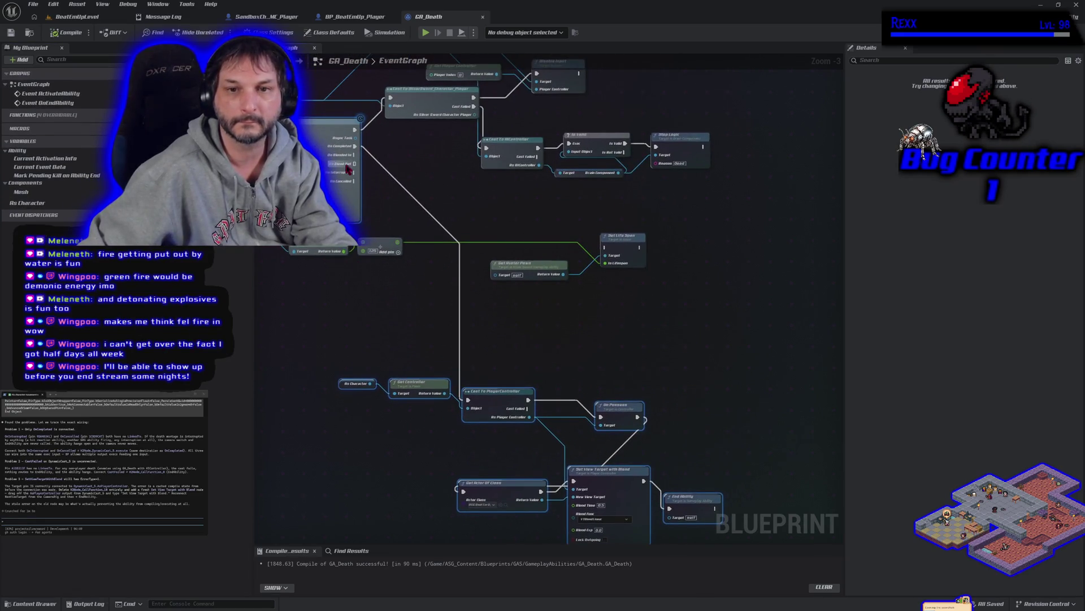
mouse_move(354, 172)
left_mouse_down()
mouse_move(446, 258)
mouse_move(473, 405)
left_mouse_up()
left_click_drag(355, 181, 470, 403)
- Compile and save GA_Death
left_click(67, 32)
left_click(11, 32)
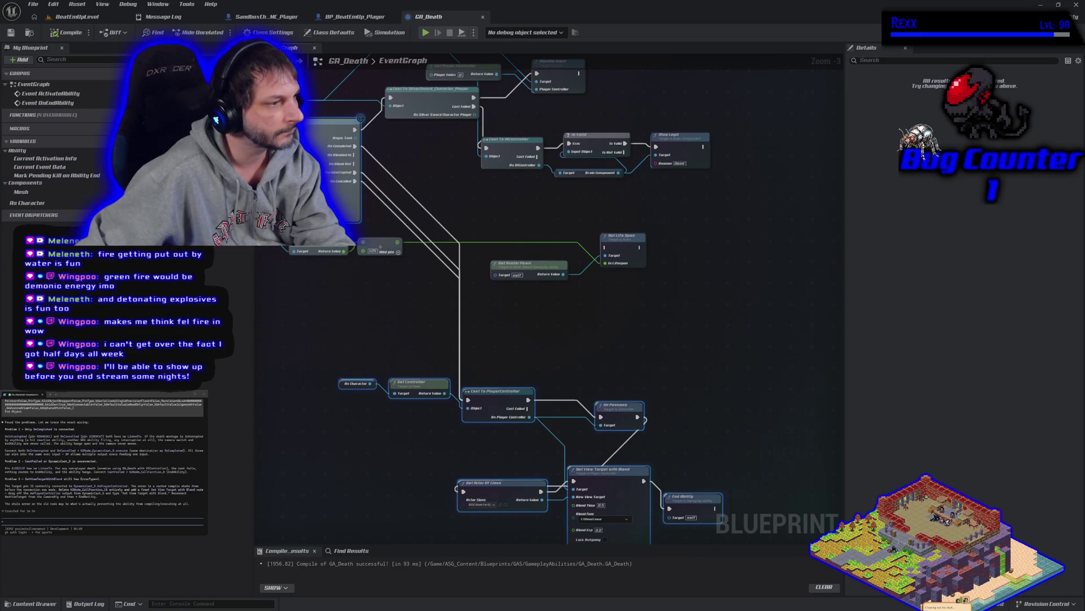
left_click_drag(511, 433, 372, 362)
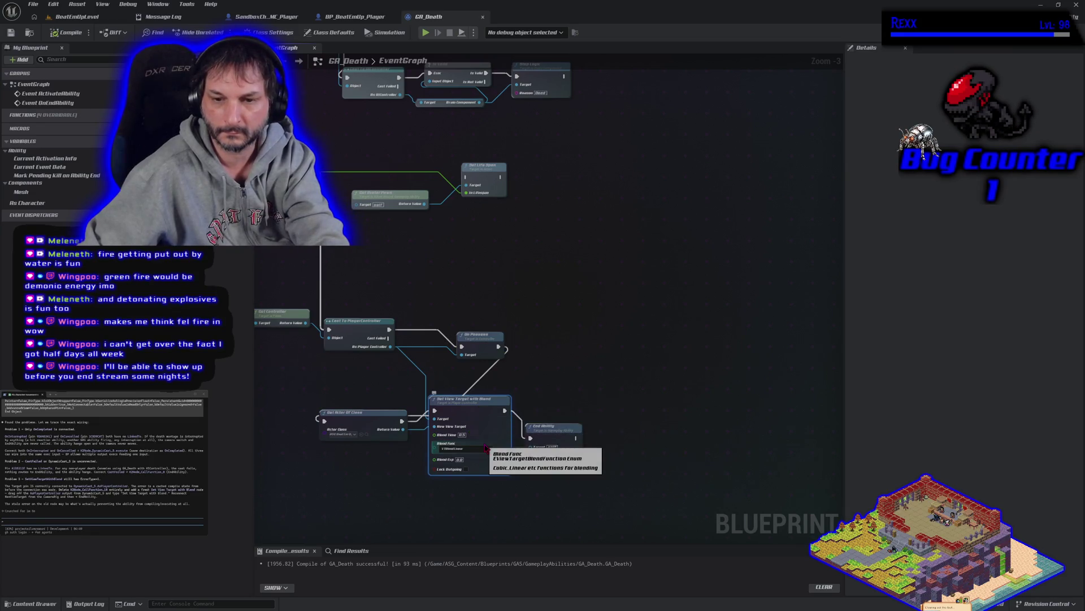
- Replace Set View Target with Blend with a new node dragged from As Player Controller, placed under the cast
key("Delete")
left_click_drag(378, 342, 443, 425)
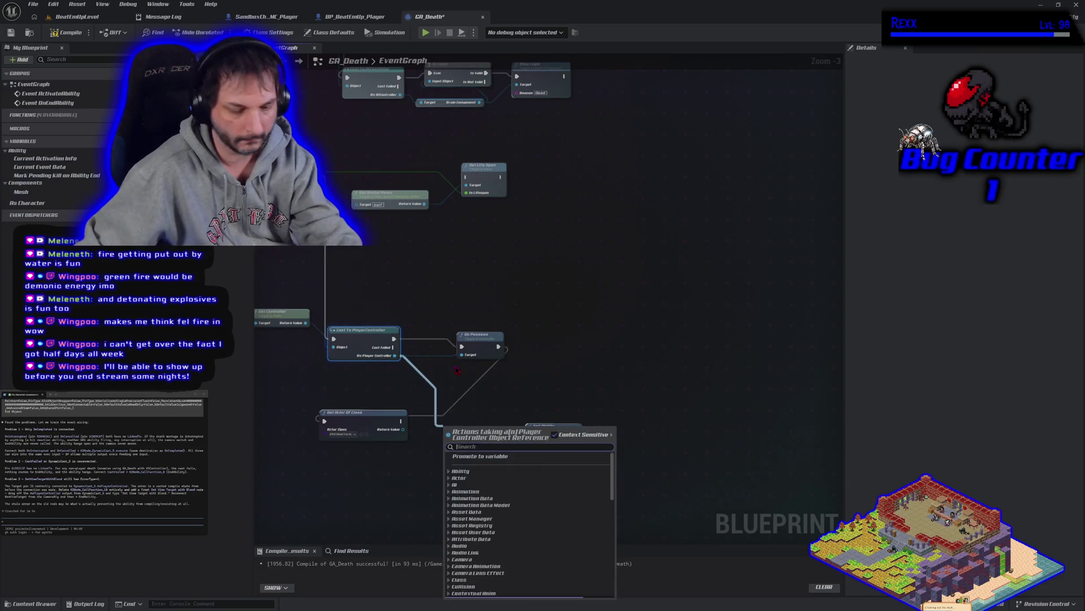
type("set view targ")
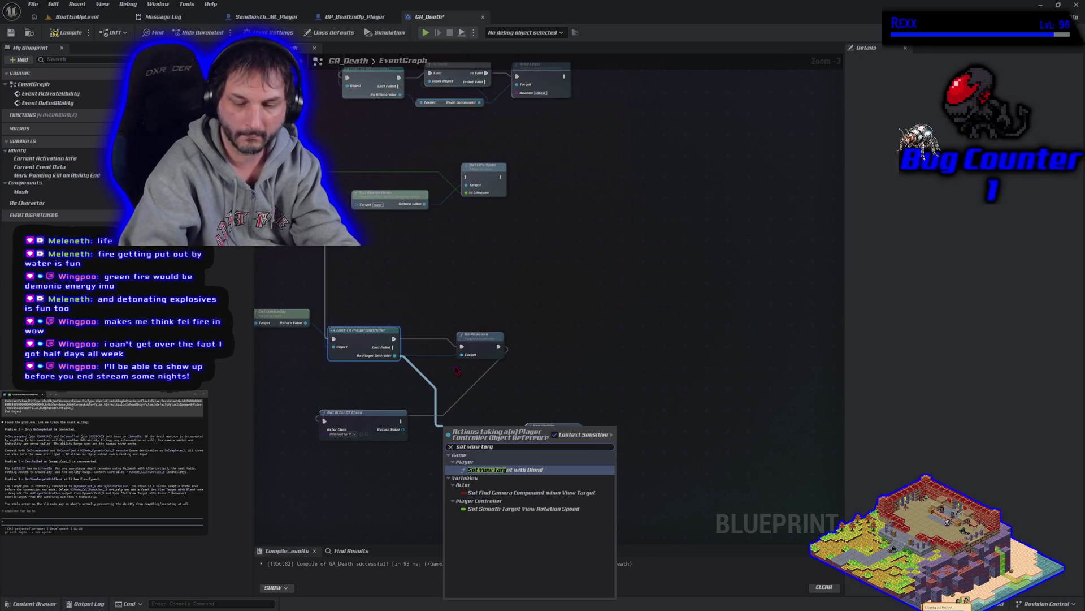
key("Return")
mouse_move(457, 453)
left_mouse_down()
mouse_move(444, 425)
mouse_move(403, 430)
left_mouse_up()
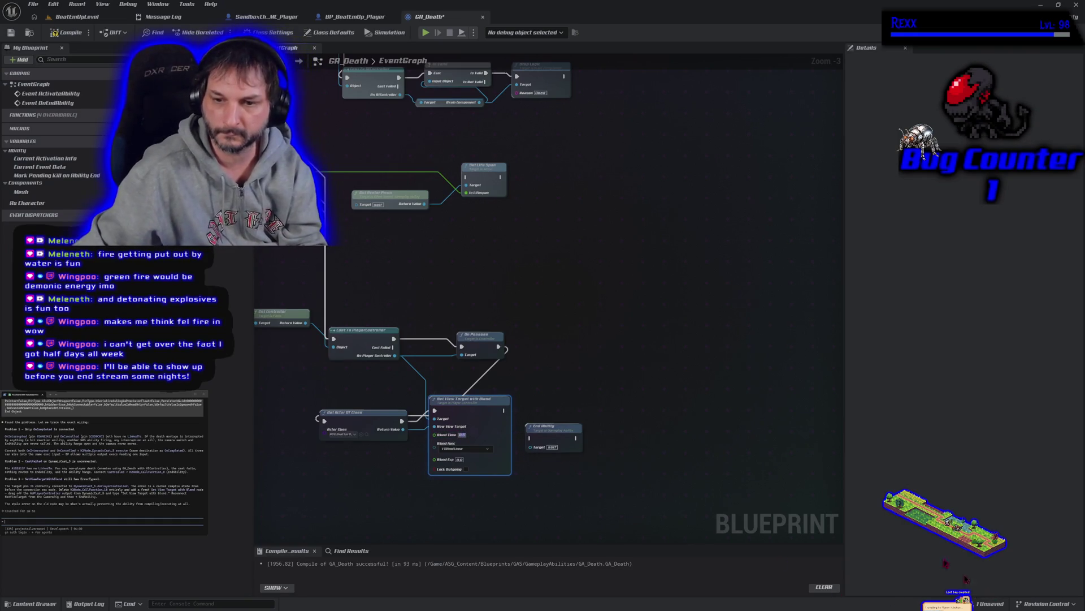
- Connect Set View Target with Blend to End Ability, and route Cast Failed through Un Possess to End Ability
left_click_drag(552, 425, 566, 398)
left_click_drag(504, 411, 547, 414)
mouse_move(395, 346)
left_mouse_down()
mouse_move(461, 346)
mouse_move(545, 411)
left_mouse_up()
- Compile and save GA_Death, then switch to the BeatEmUpLevel view
left_click(64, 32)
left_click(11, 32)
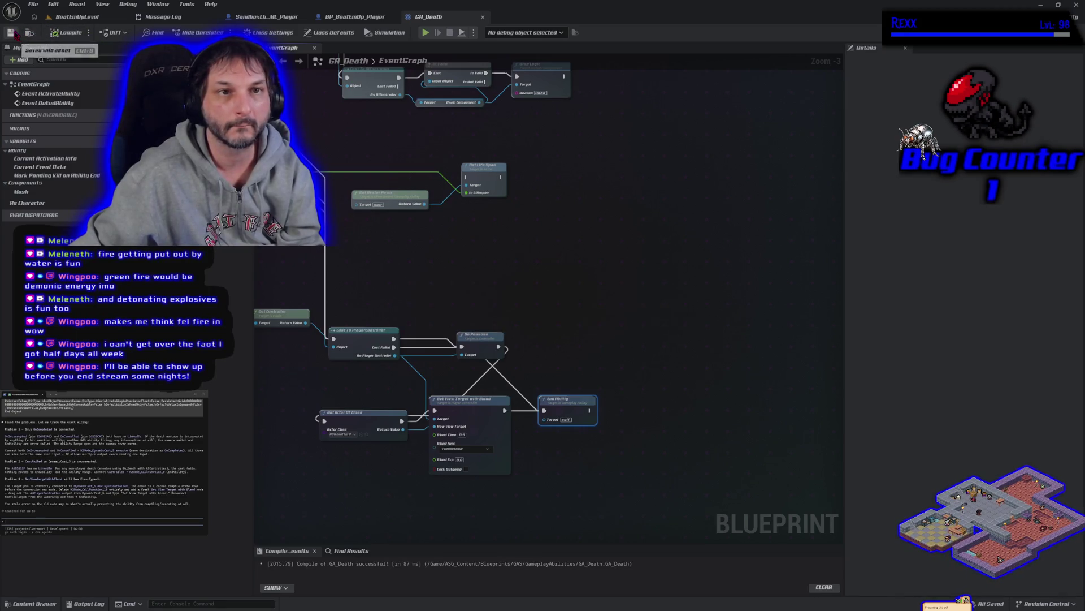
left_click(120, 18)
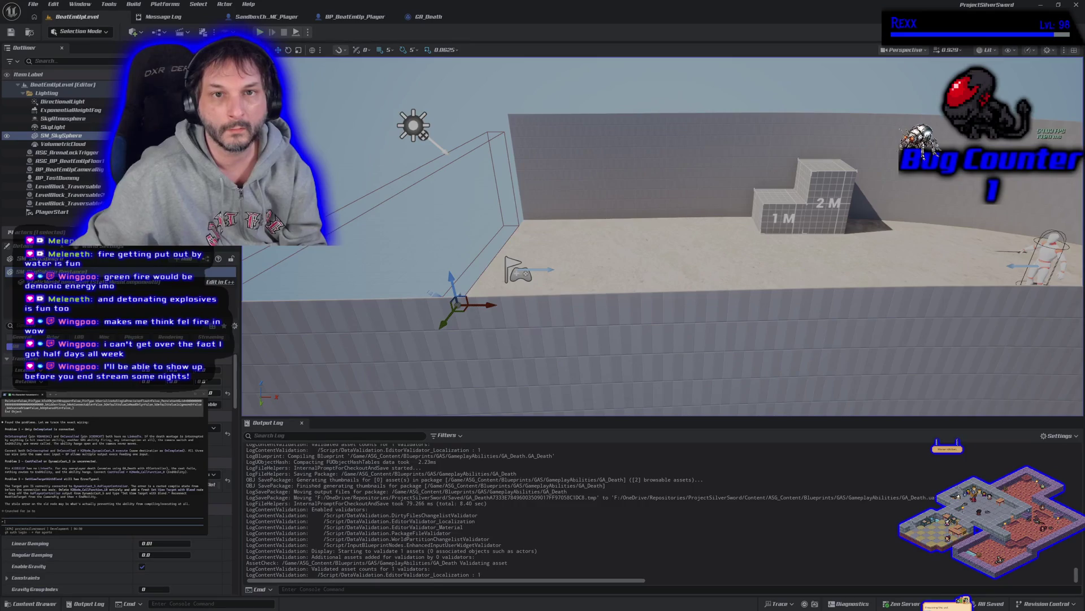
- Play-test the level until a character dies, stop the session, and return to the GA_Death graph
key("alt+p")
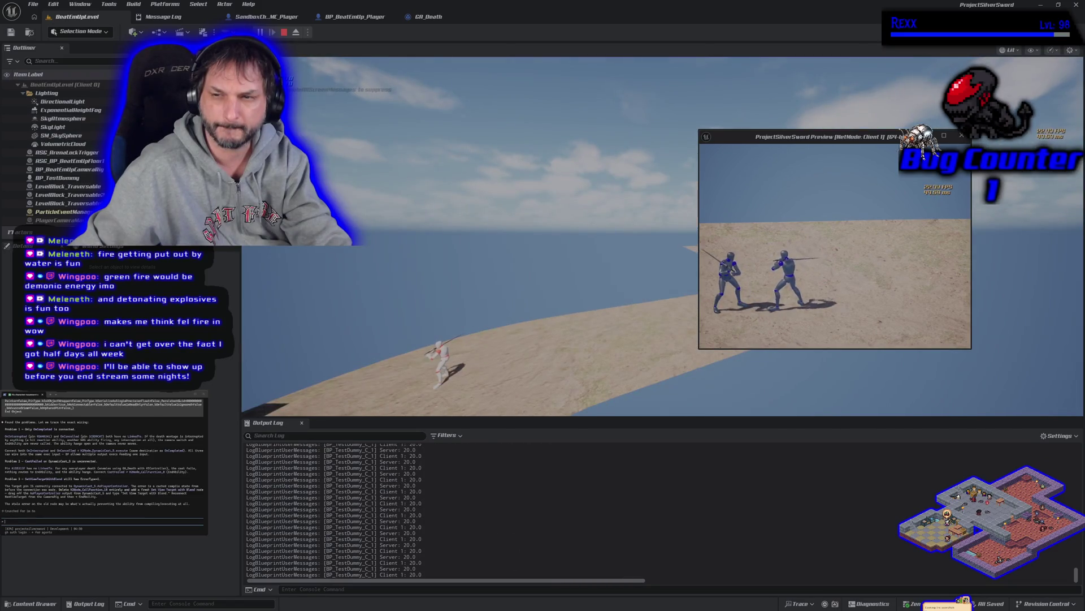
key("Escape")
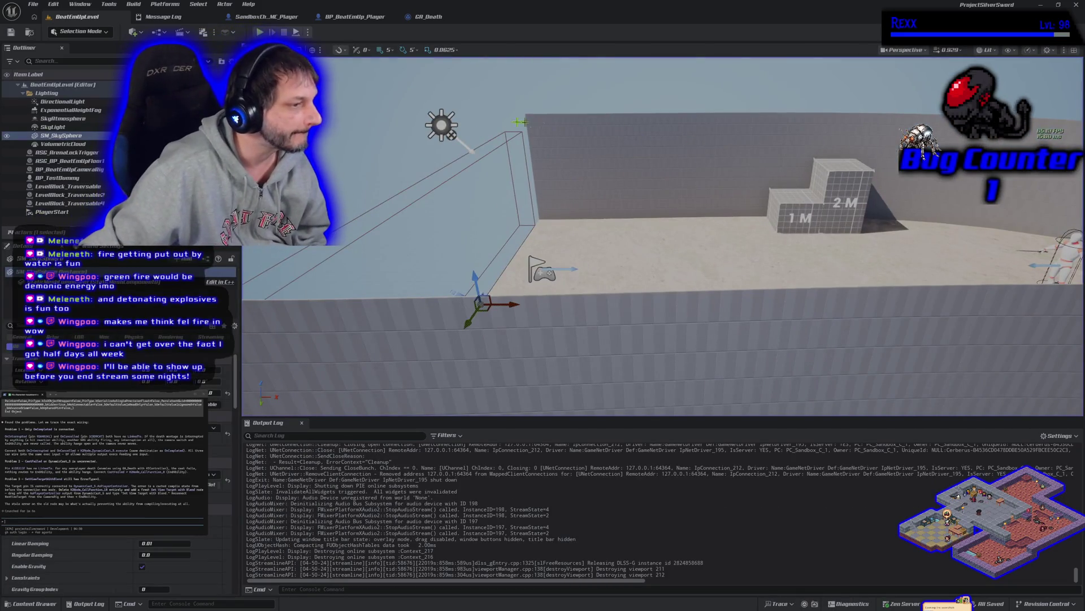
left_click(428, 16)
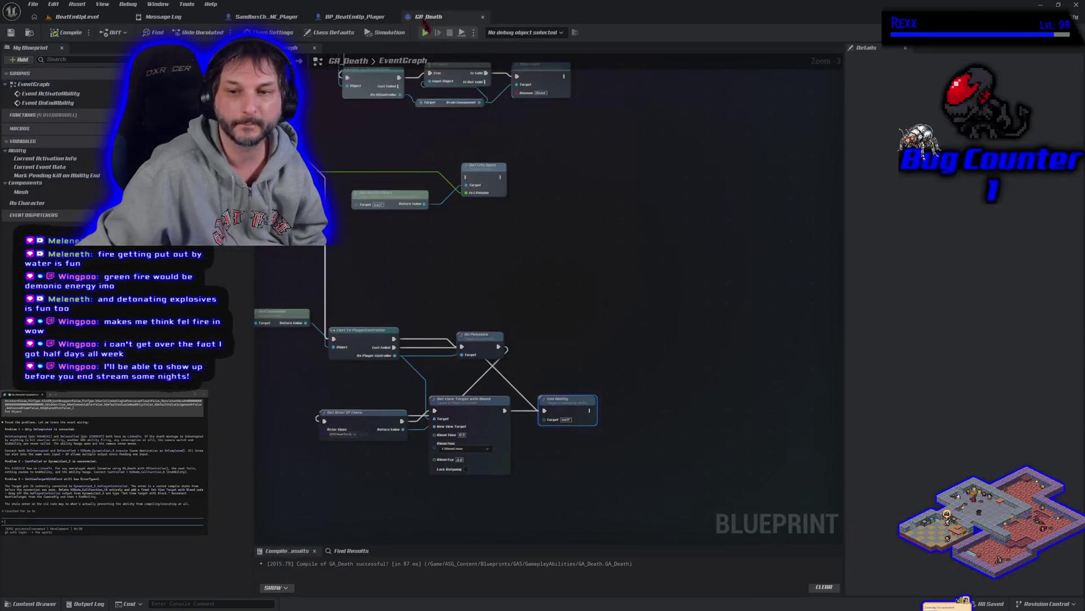
- Send the cast, unpossess and view-target nodes to the terminal assistant for review
left_click_drag(364, 253, 713, 450)
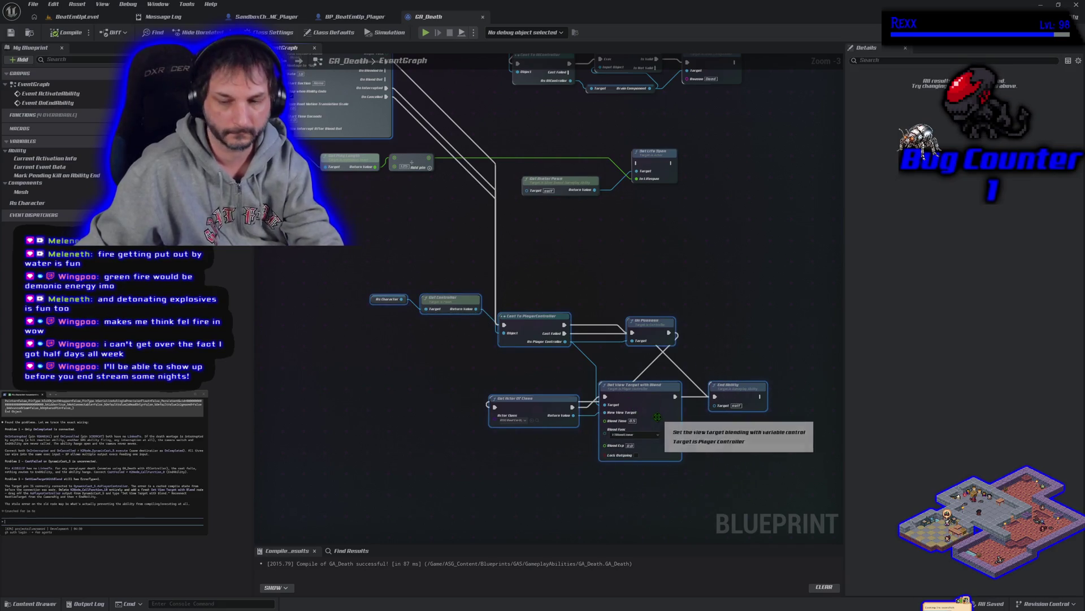
left_click(701, 463)
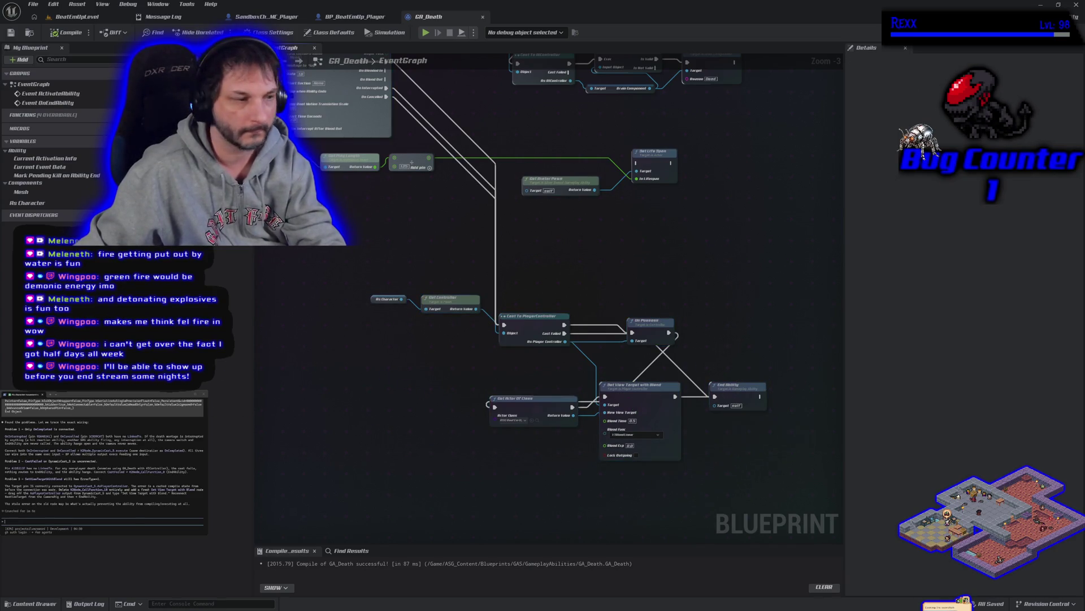
key("ctrl+v")
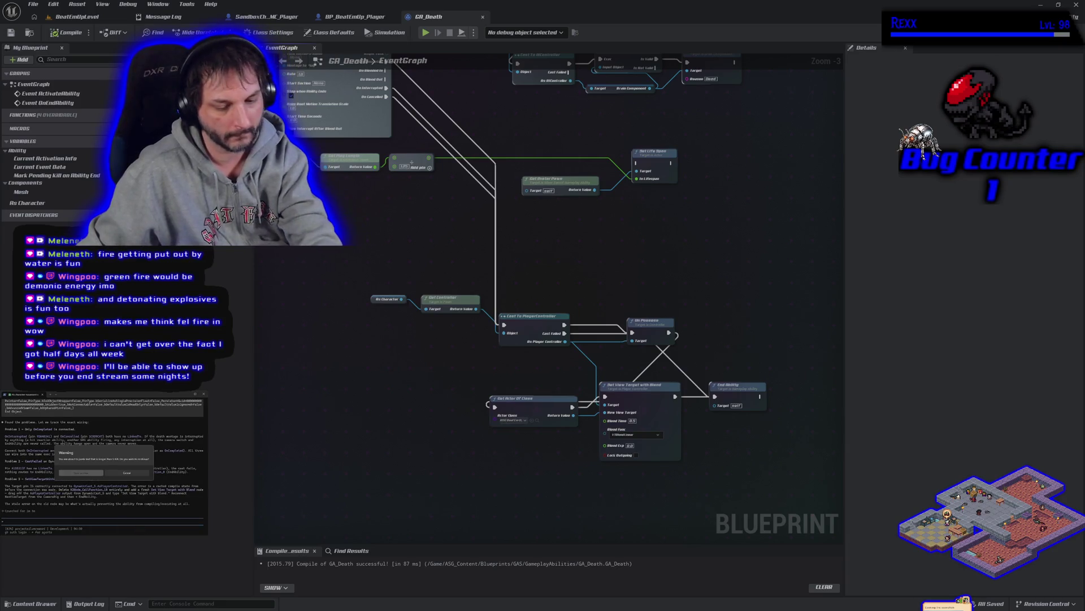
key("Return")
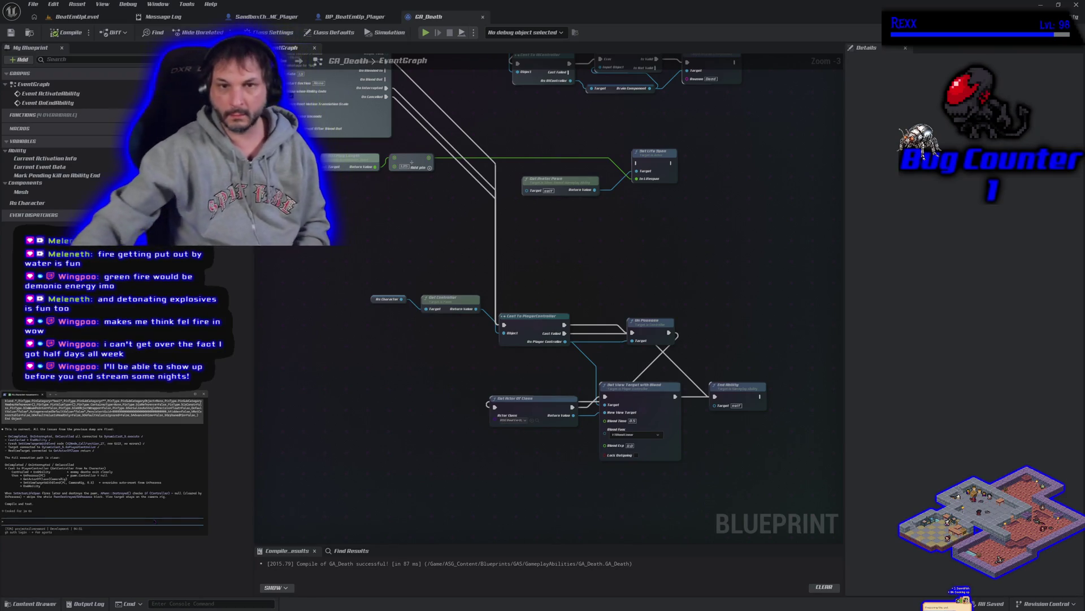
- From the BeatEmUpLevel tab, run a play-in-editor test until a character is knocked down, then stop it
left_click(78, 17)
key("alt+p")
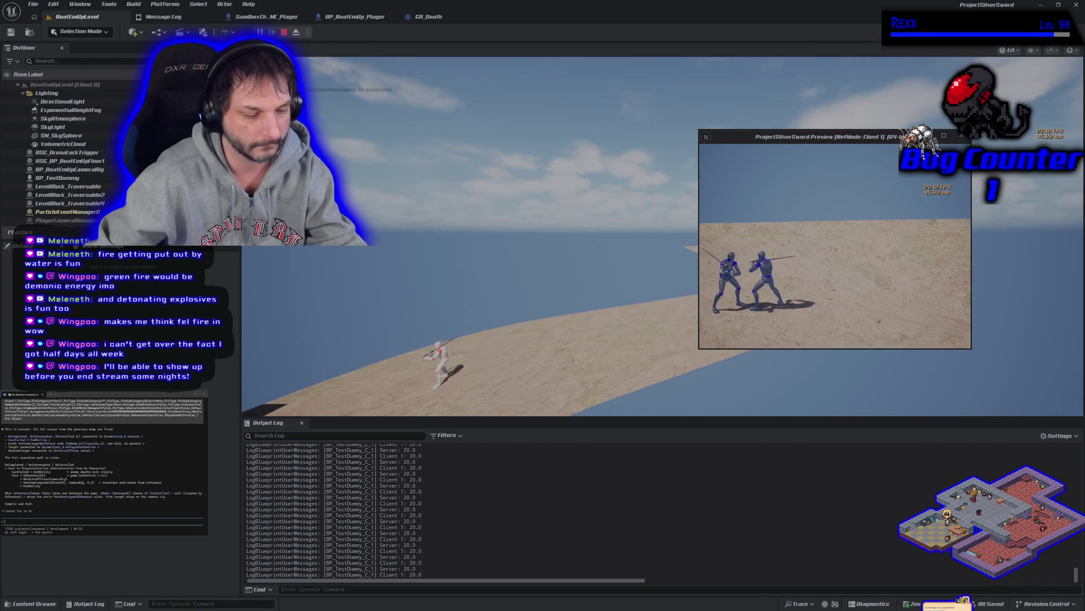
key("Escape")
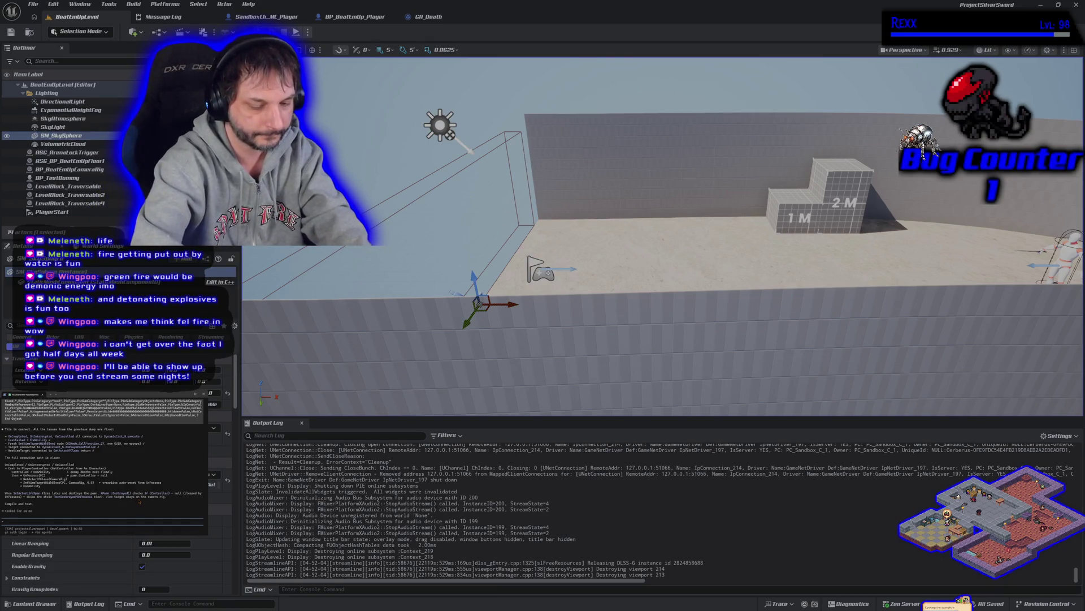
- Ask the assistant whether the player camera problem is caused by the multiplayer clients
type("it")
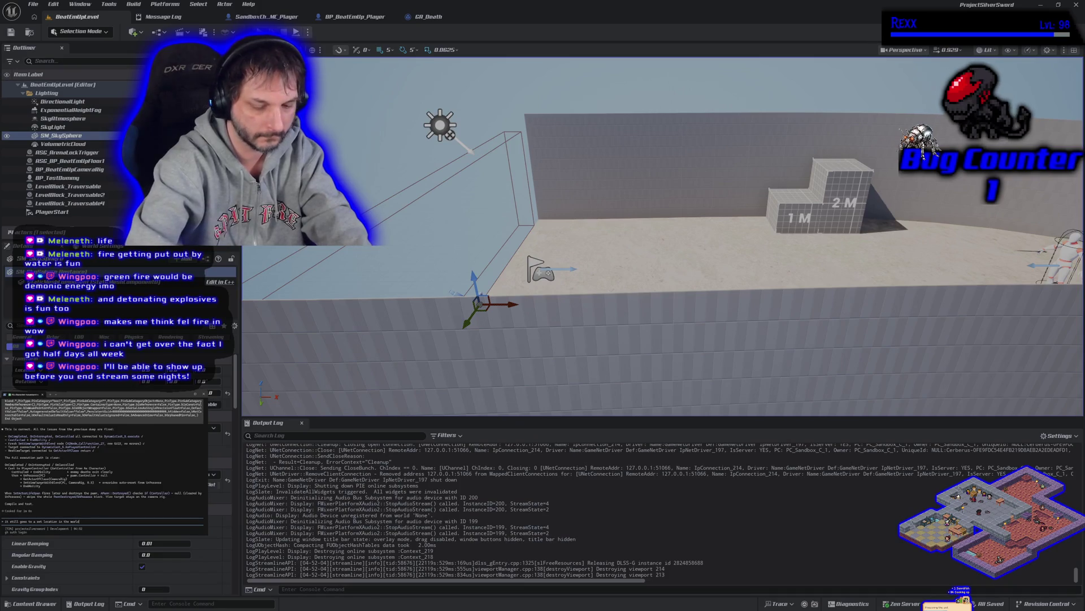
type("is because there")
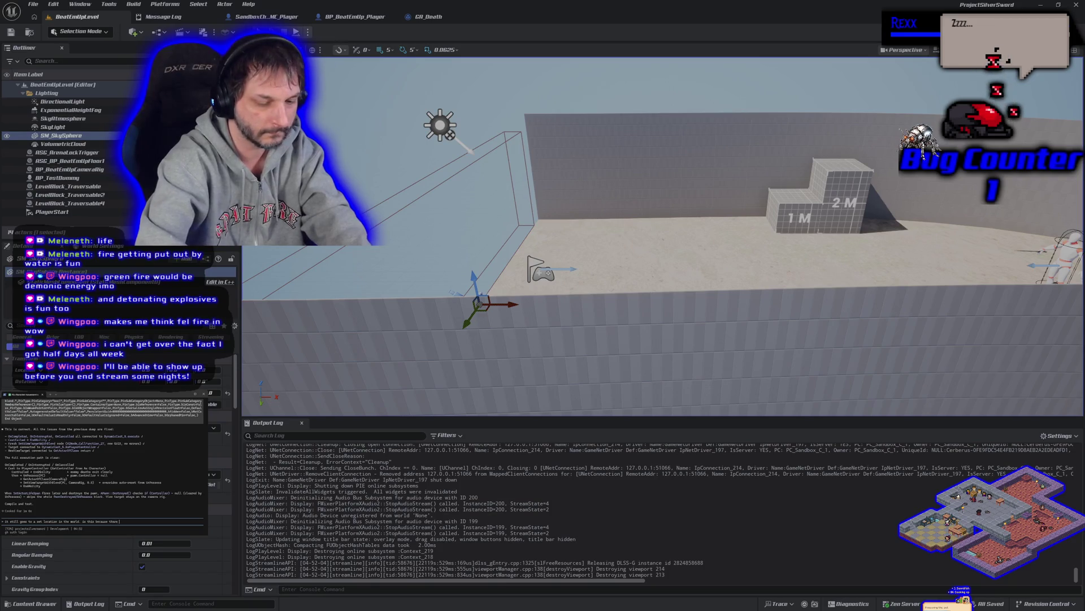
type("r player came")
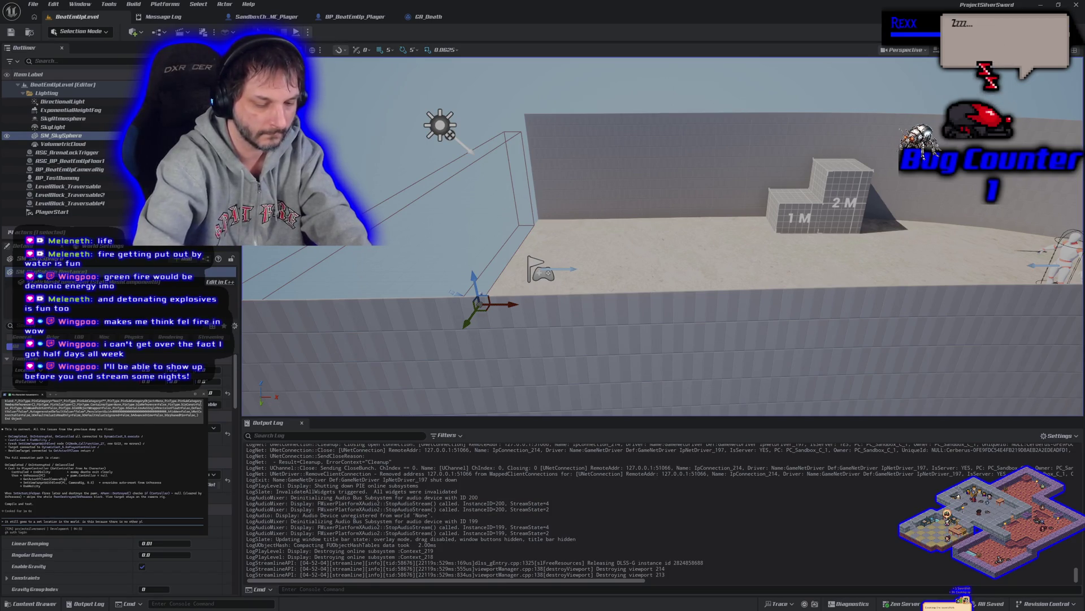
type(" d")
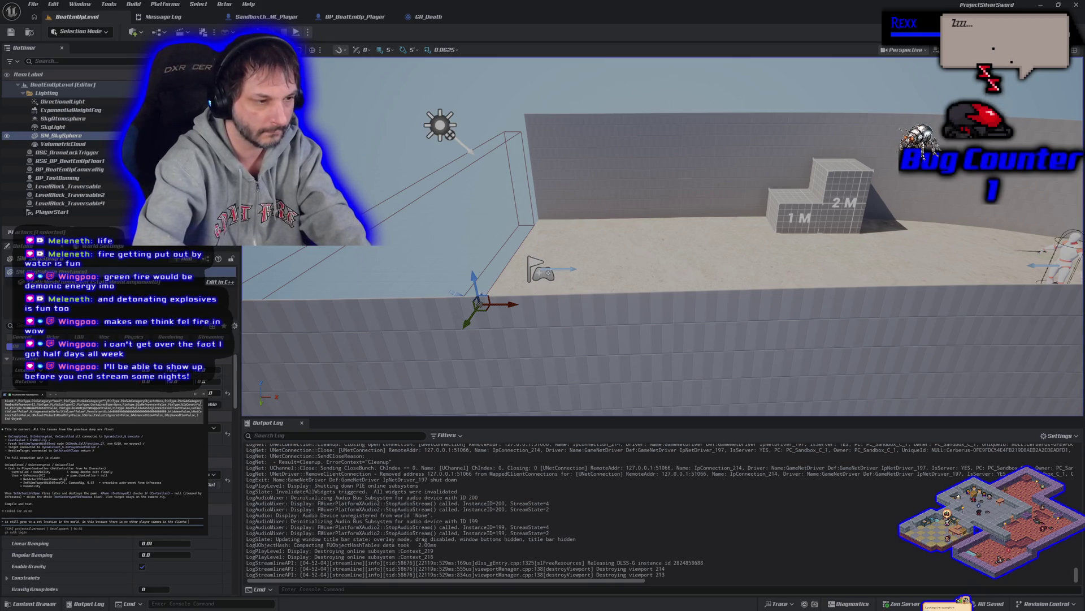
type(" to att")
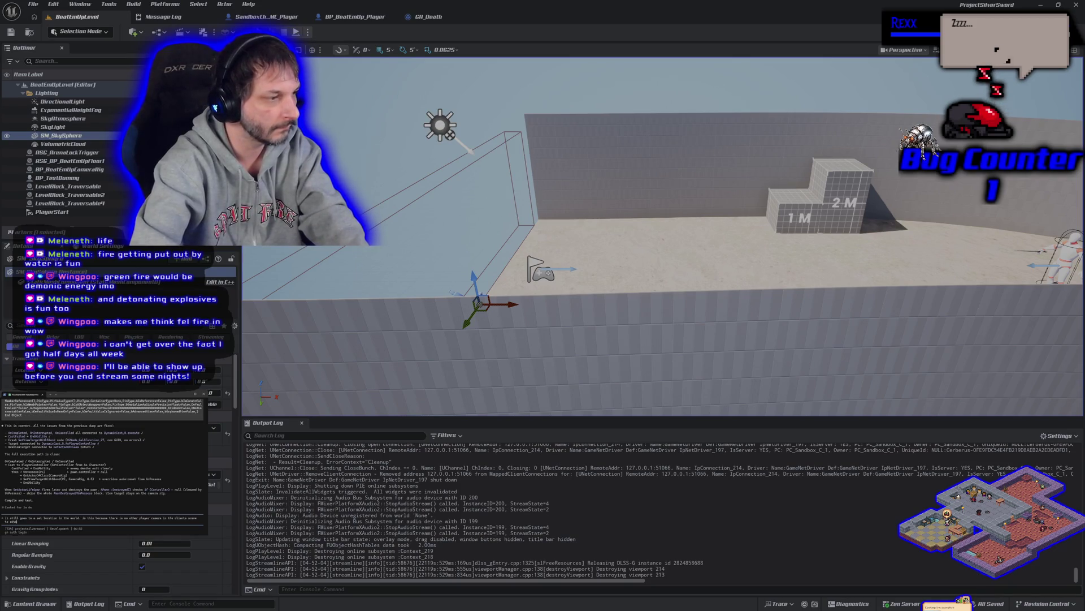
key("BackSpace")
key("BackSpace")
key("BackSpace")
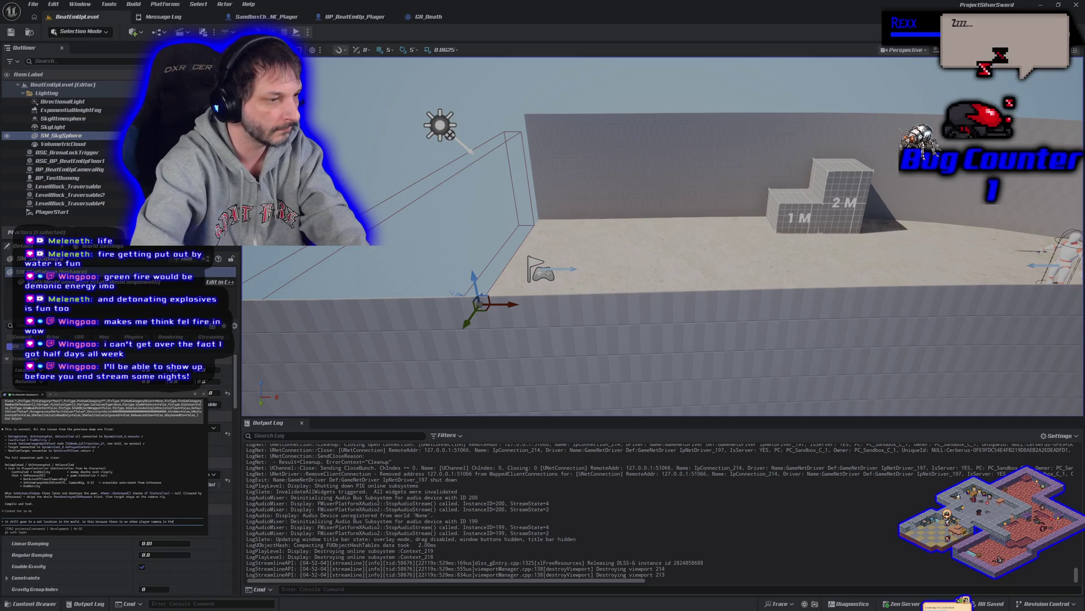
type("s the")
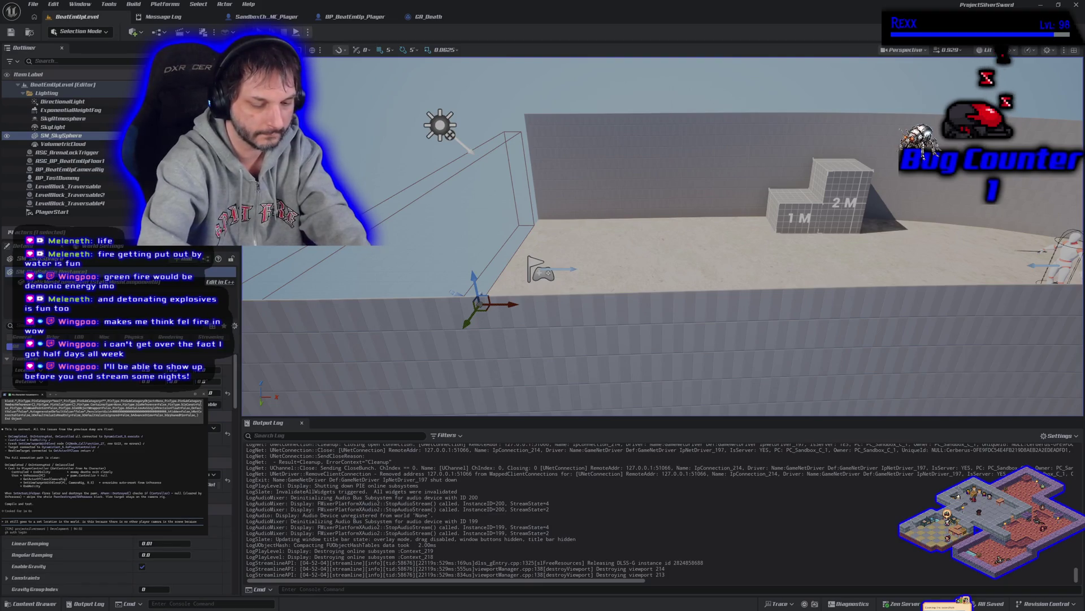
type(" of how multiplayer works?")
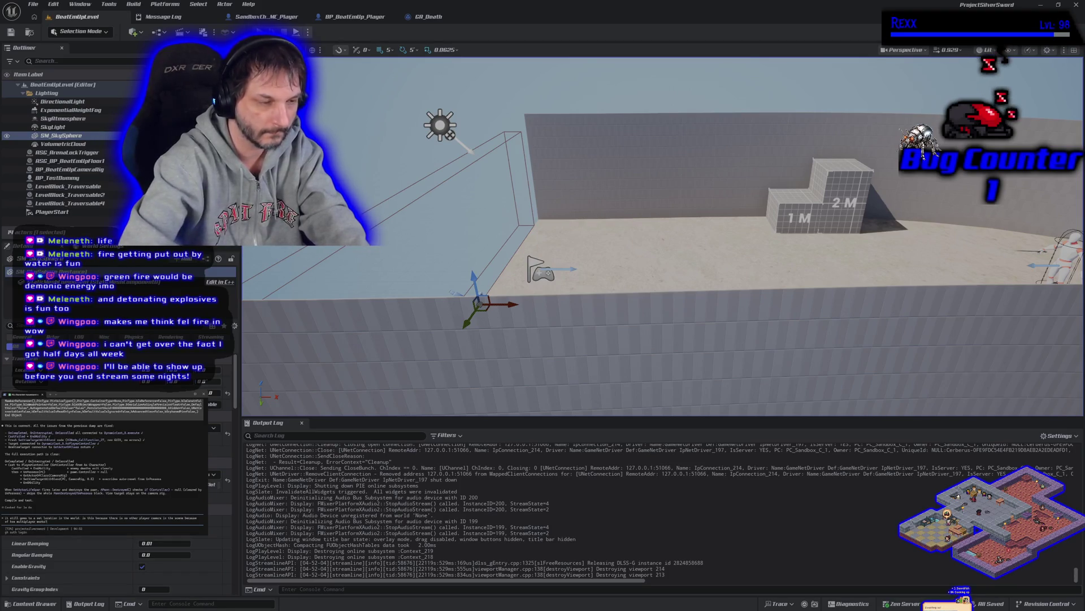
key("Return")
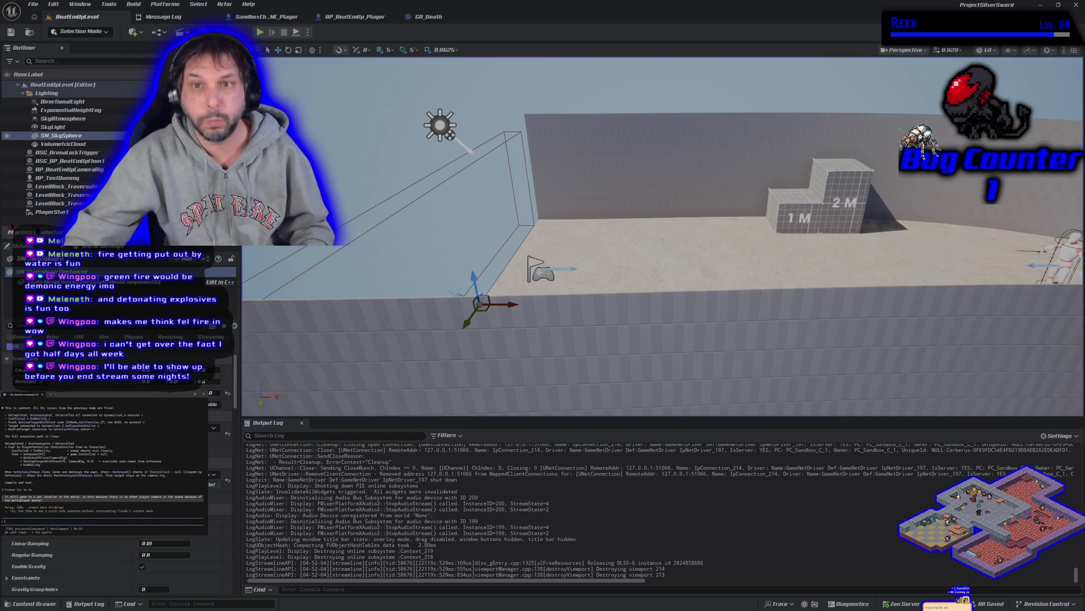
- Switch from the level viewport back to the GA_Death event graph
left_click(438, 18)
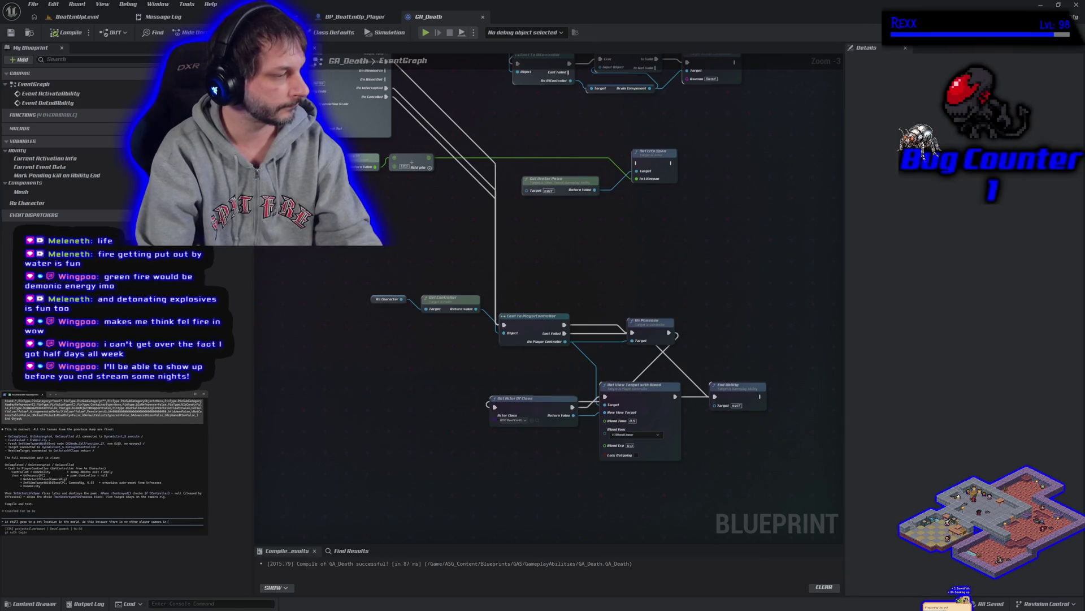
- Ask the assistant whether Set View Target with Blend is redundant since it targets the camera already in use
key("BackSpace")
key("BackSpace")
key("BackSpace")
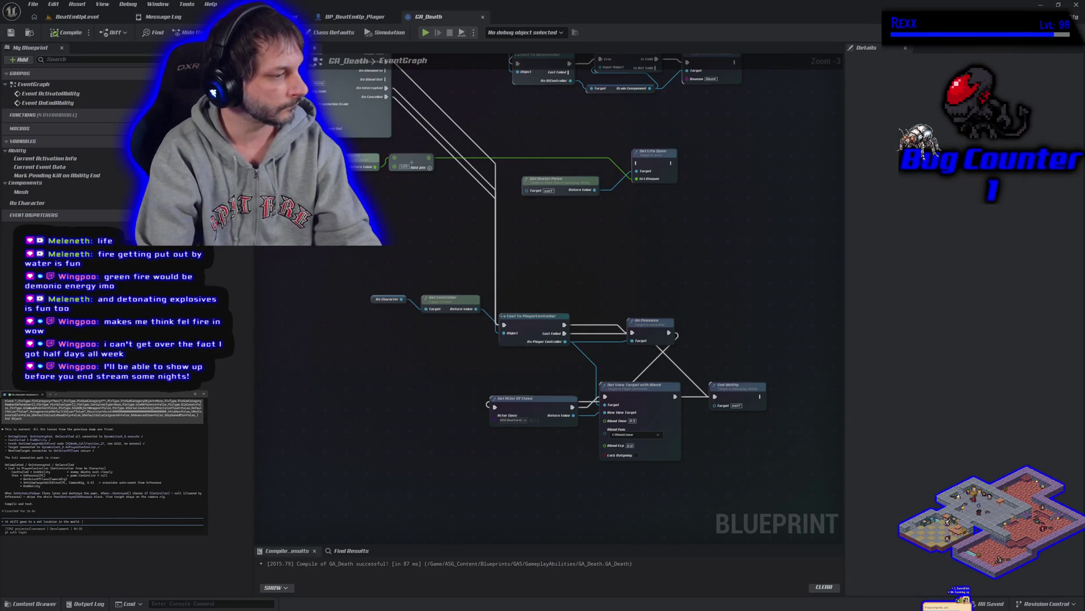
type("wh")
key("BackSpace")
key("BackSpace")
key("BackSpace")
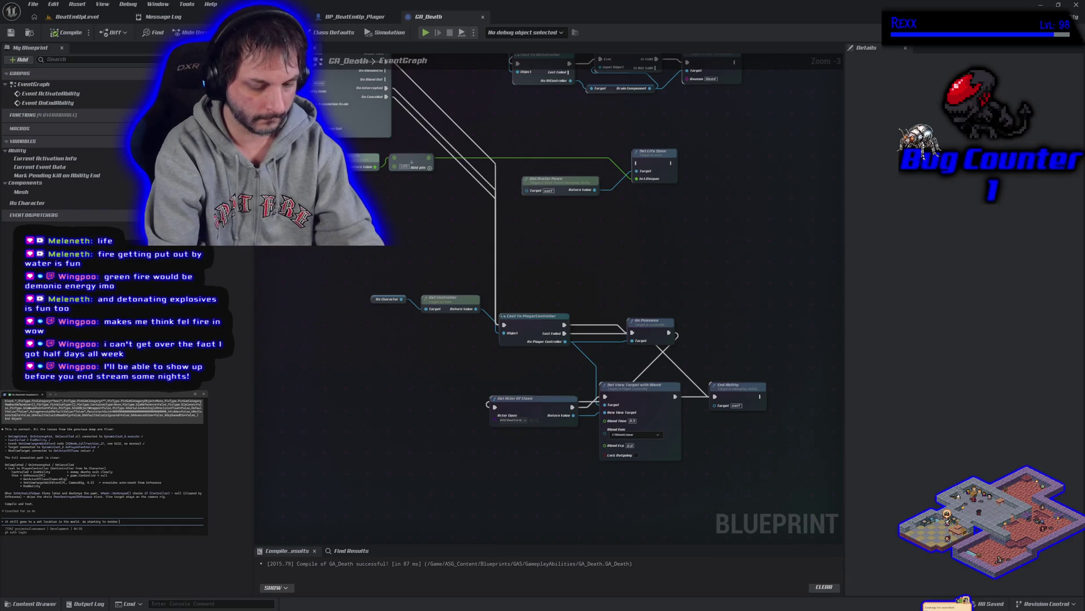
type("the vid")
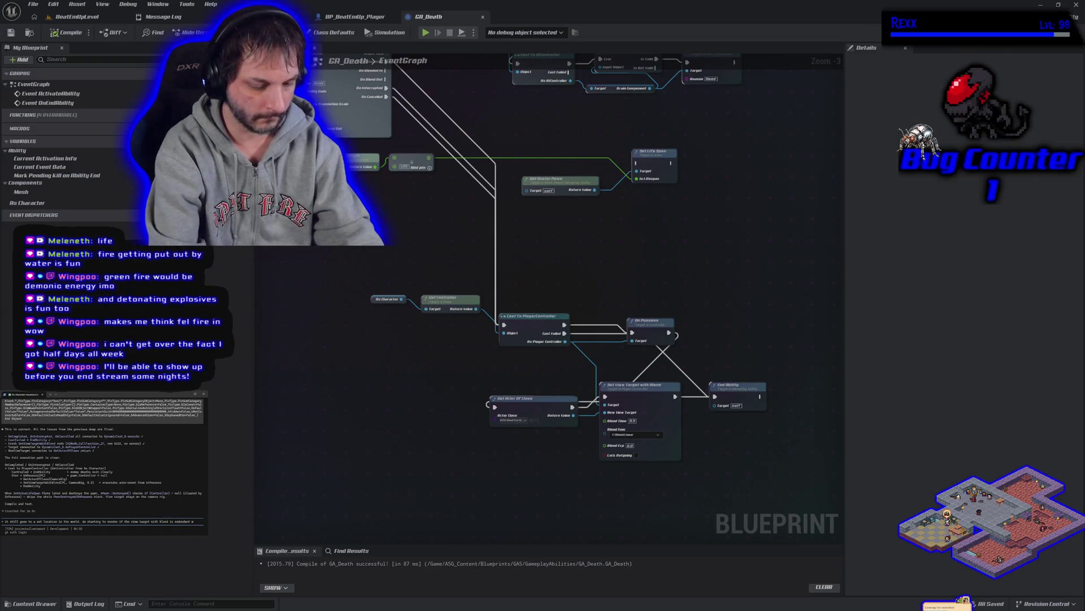
type("we are setting the view target to the")
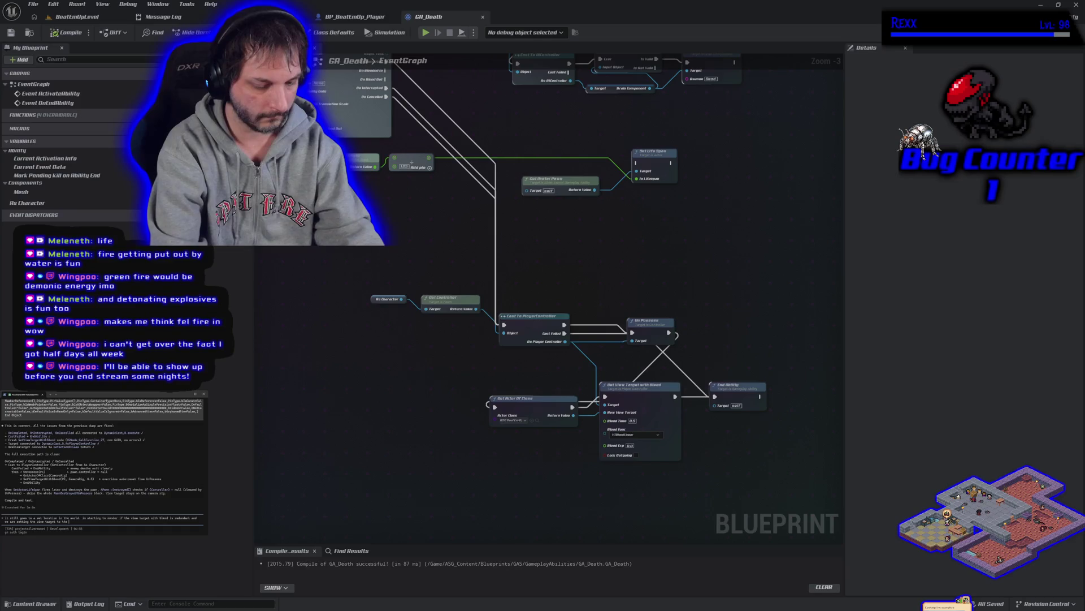
type("we already")
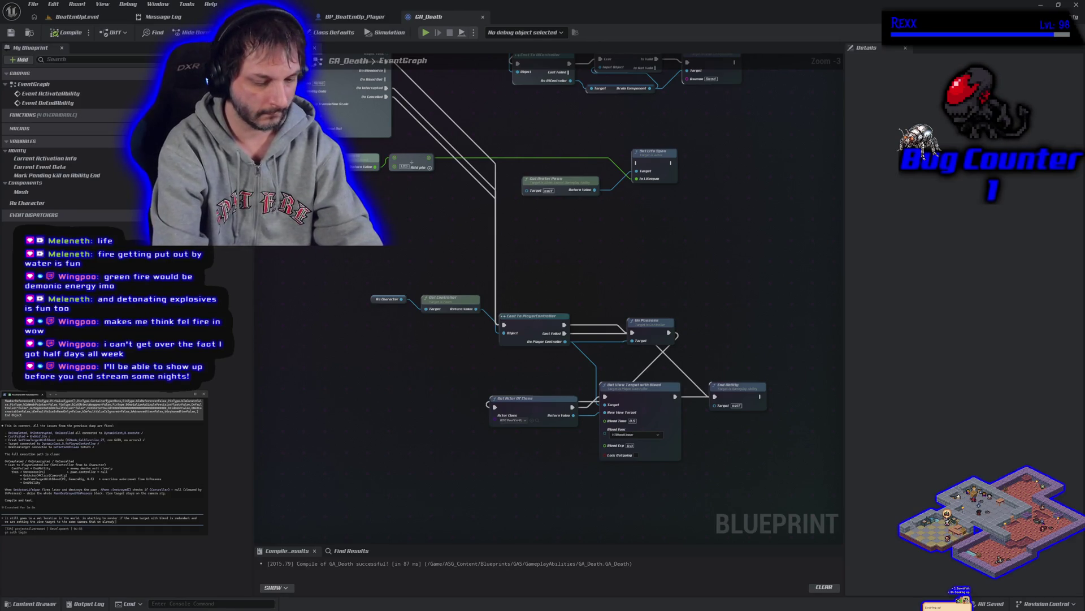
type(" are on. i think that the location i")
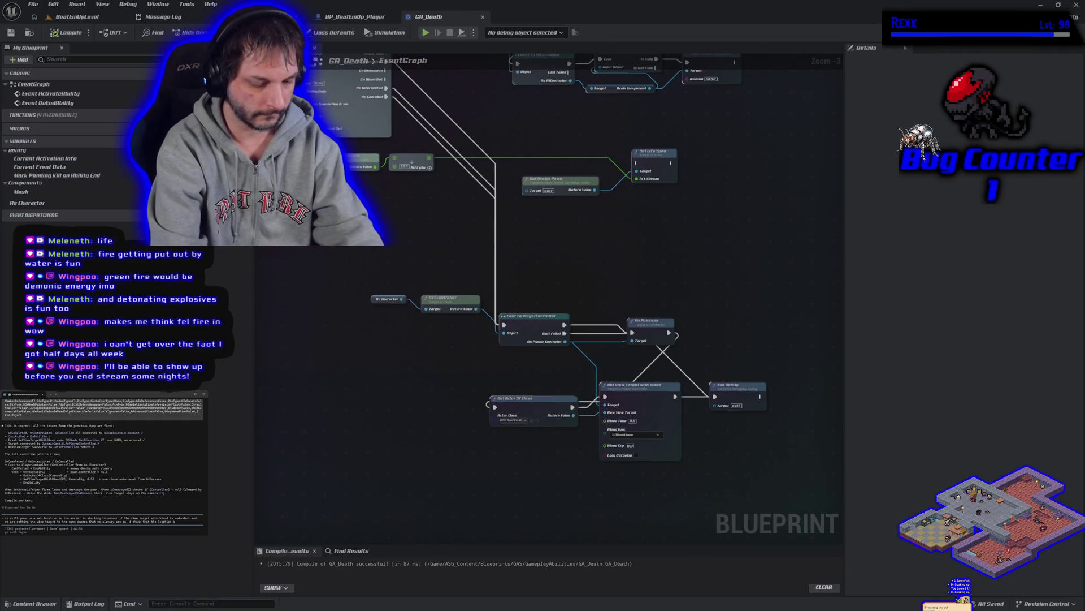
type(" of")
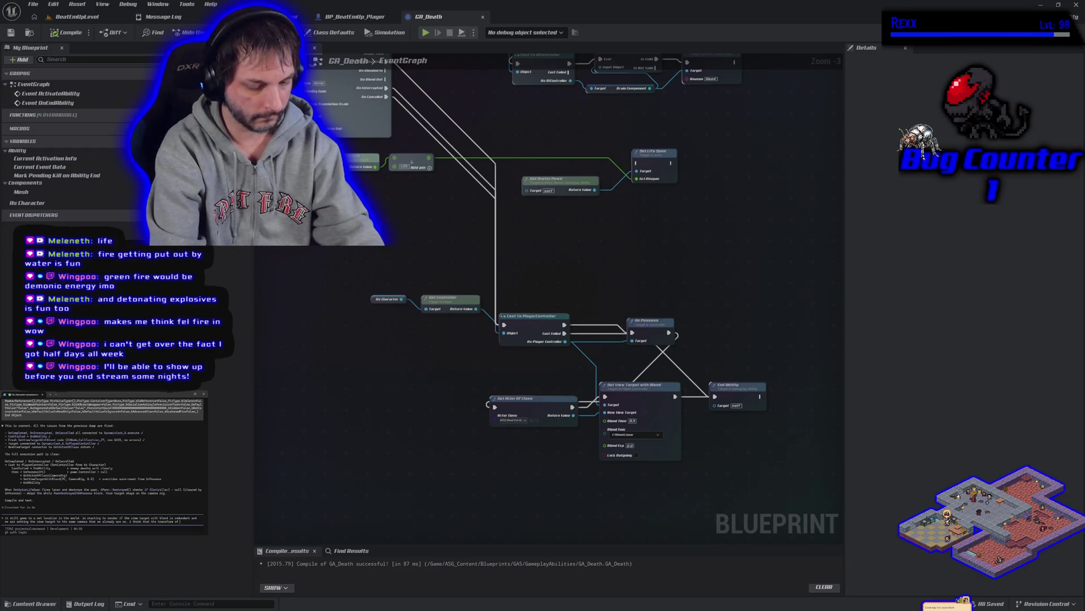
type("is")
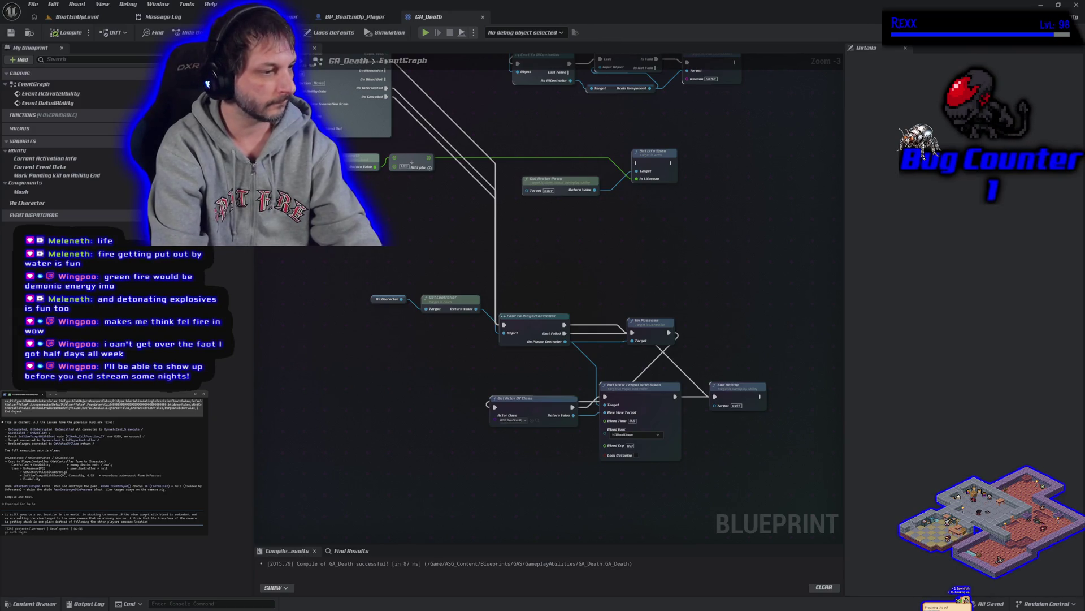
type("ransform")
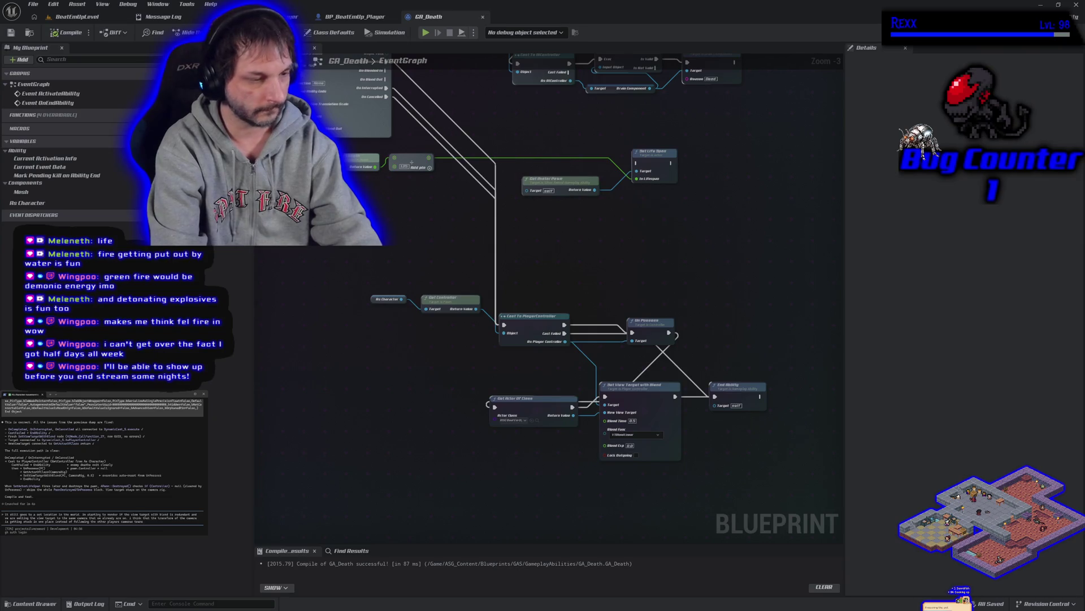
key("Return")
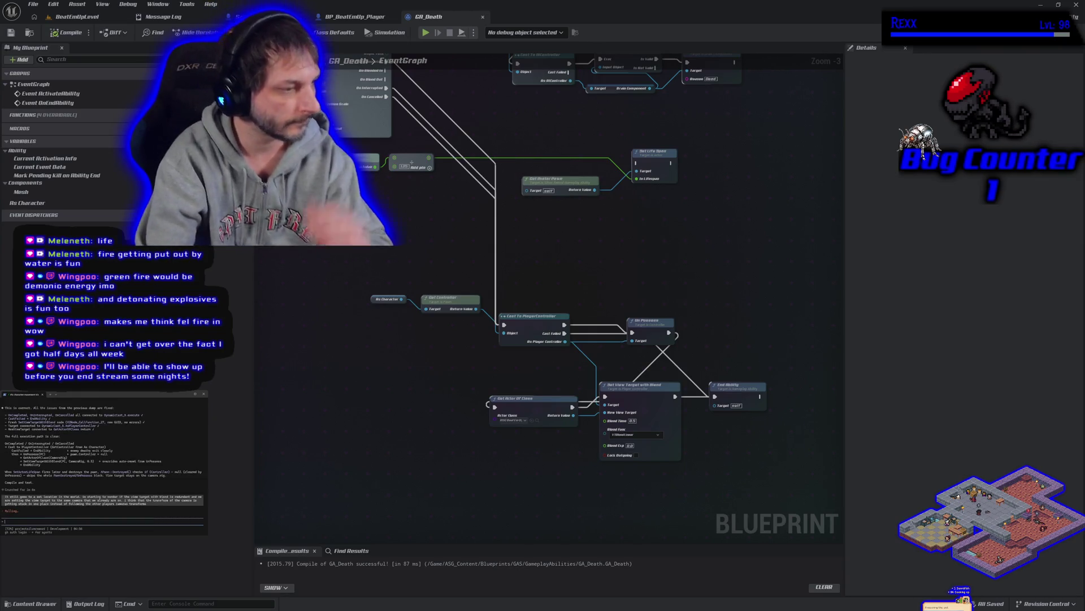
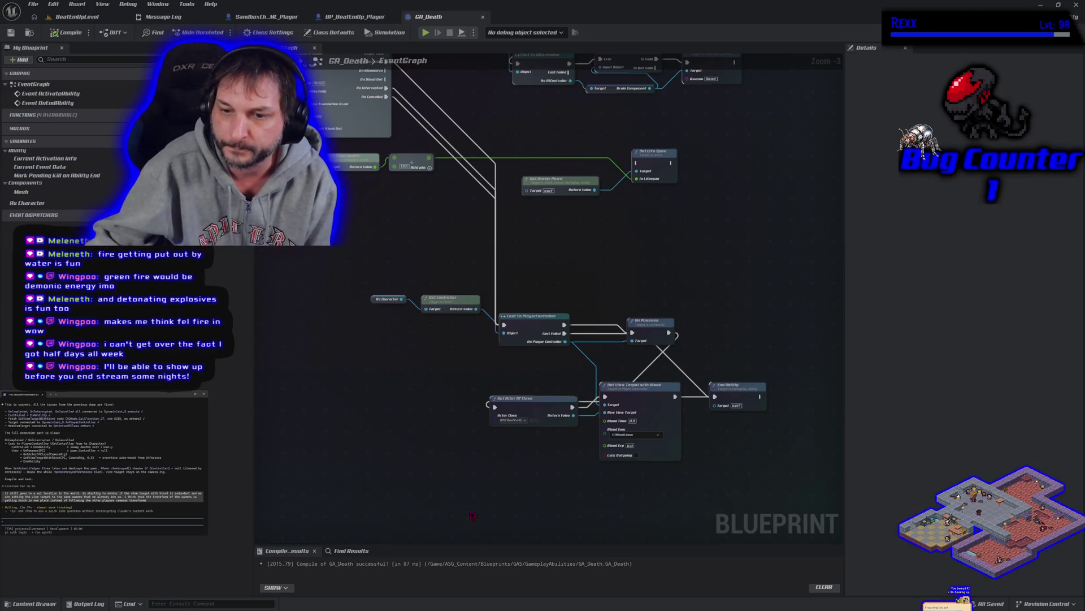
- Review the GA_Death graph and the level tab, then float GA_Death in its own maximized window
mouse_move(486, 509)
left_mouse_down()
mouse_move(496, 492)
mouse_move(473, 455)
left_mouse_up()
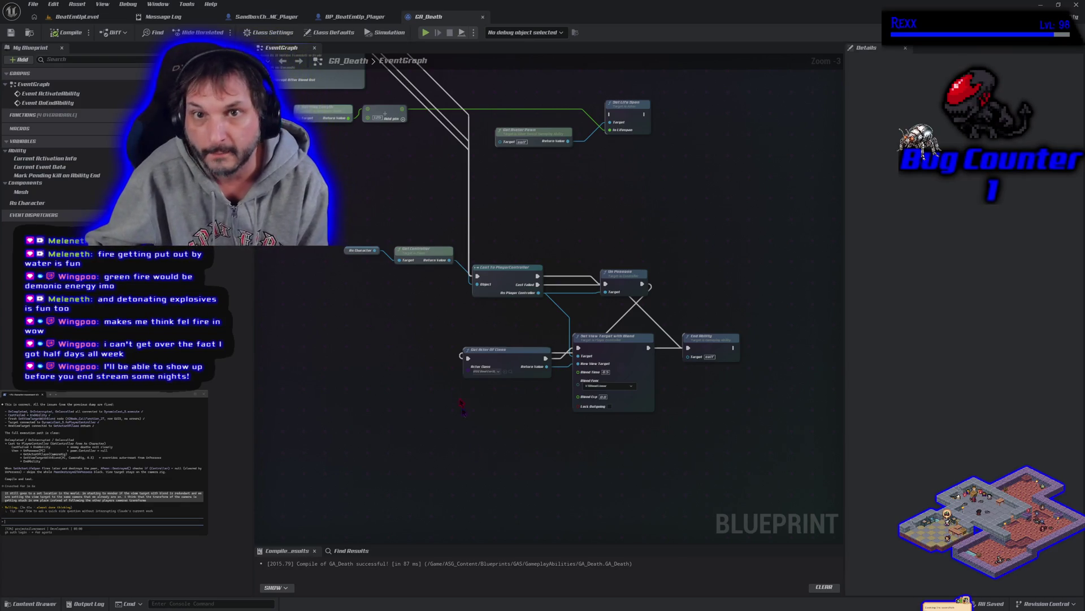
left_click(83, 17)
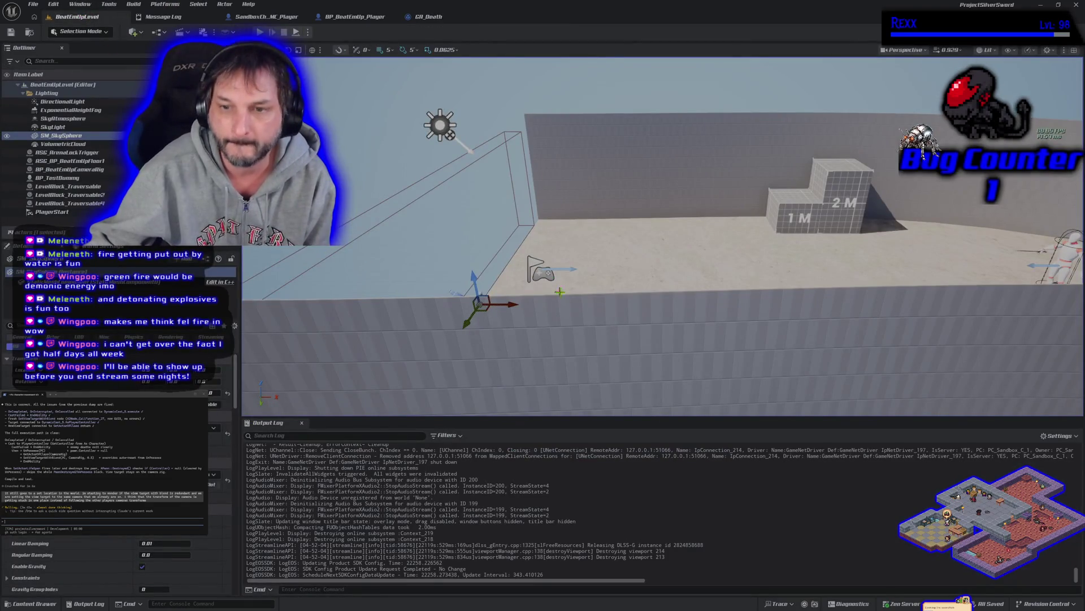
left_click(425, 17)
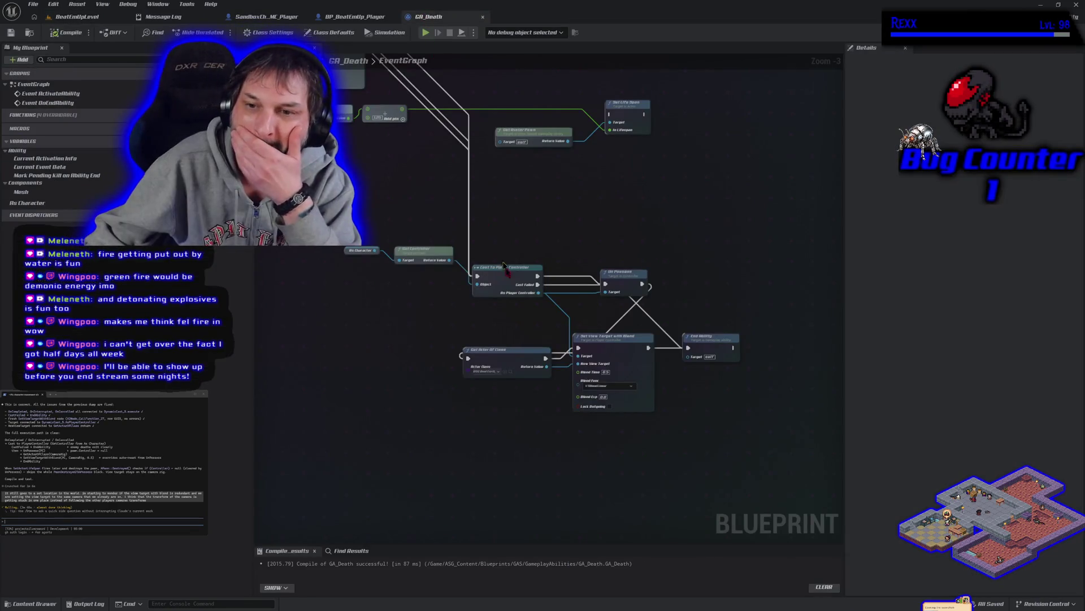
mouse_move(577, 366)
left_mouse_down()
mouse_move(643, 337)
mouse_move(673, 398)
mouse_move(649, 323)
mouse_move(621, 396)
mouse_move(536, 261)
left_mouse_up()
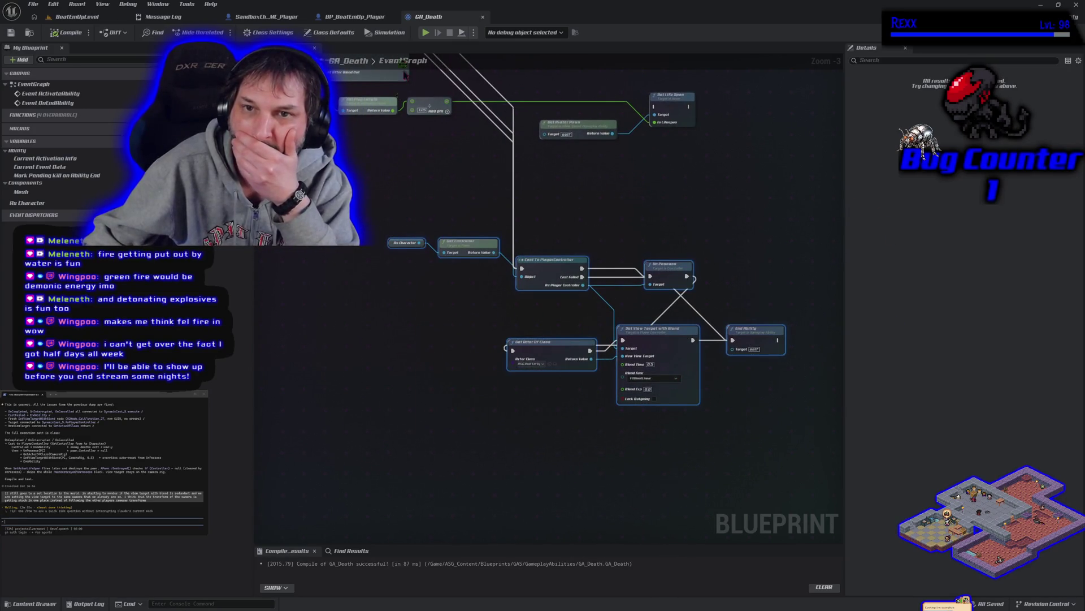
left_click_drag(434, 23, 517, 126)
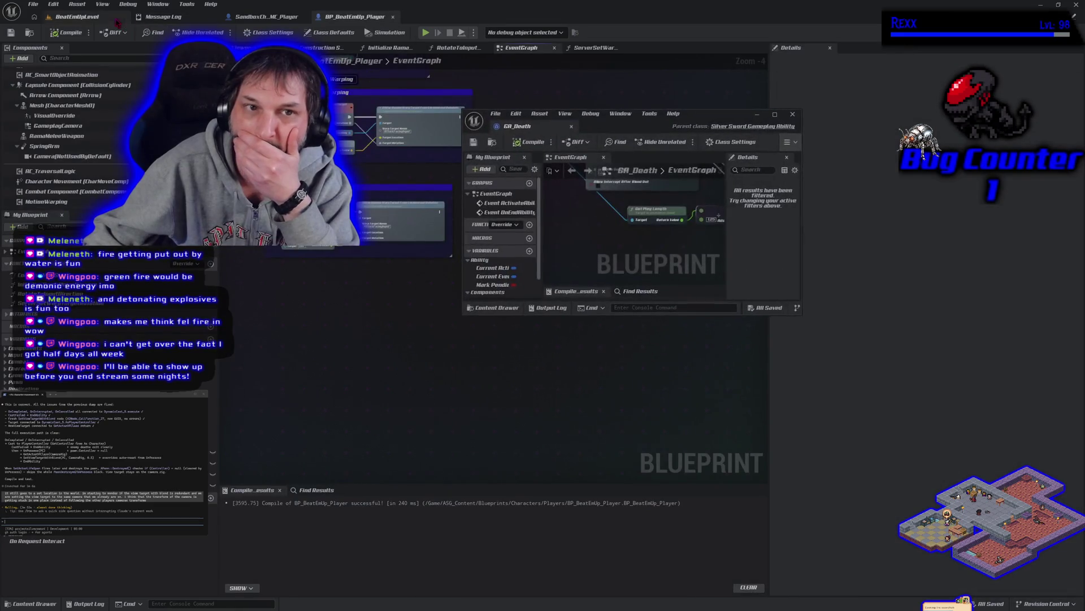
left_click(775, 114)
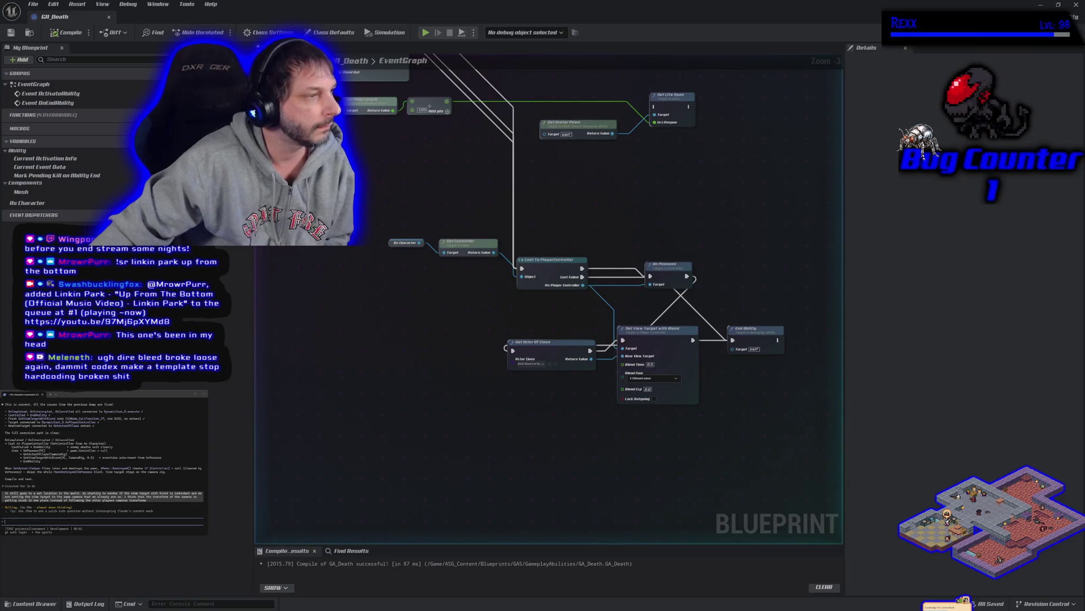
- Switch from Unreal Engine to the browser playing the YouTube video
key("alt+Tab")
- Move the browser window to the centre of the screen over the Blueprint graph
left_click_drag(131, 67, 761, 67)
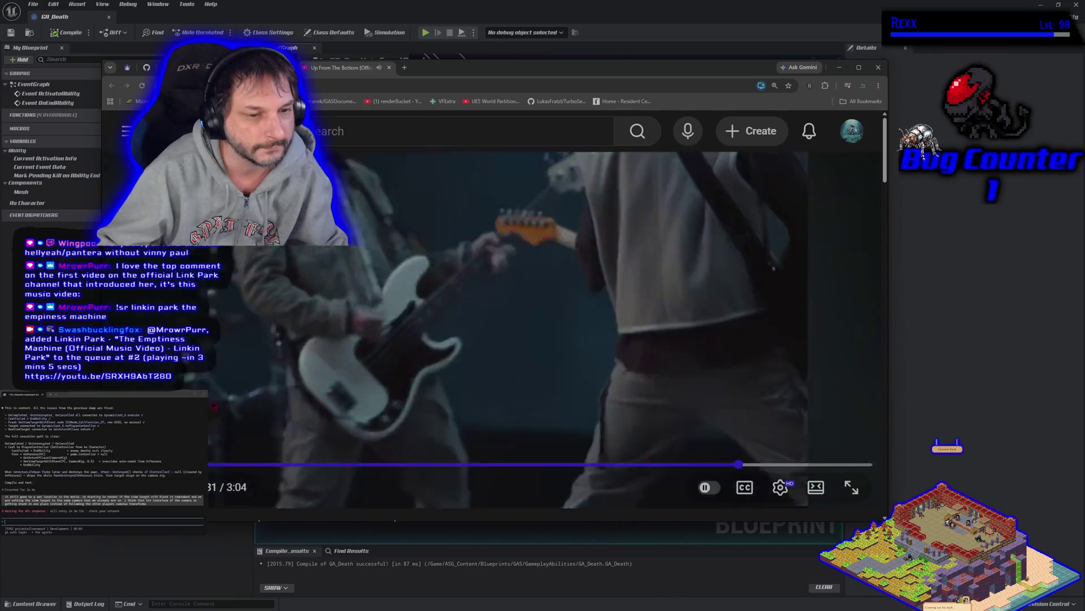
- Highlight the top Hybrid Theory comment, then return to the video player
scroll(212, 404, "down", 2)
scroll(212, 404, "down", 5)
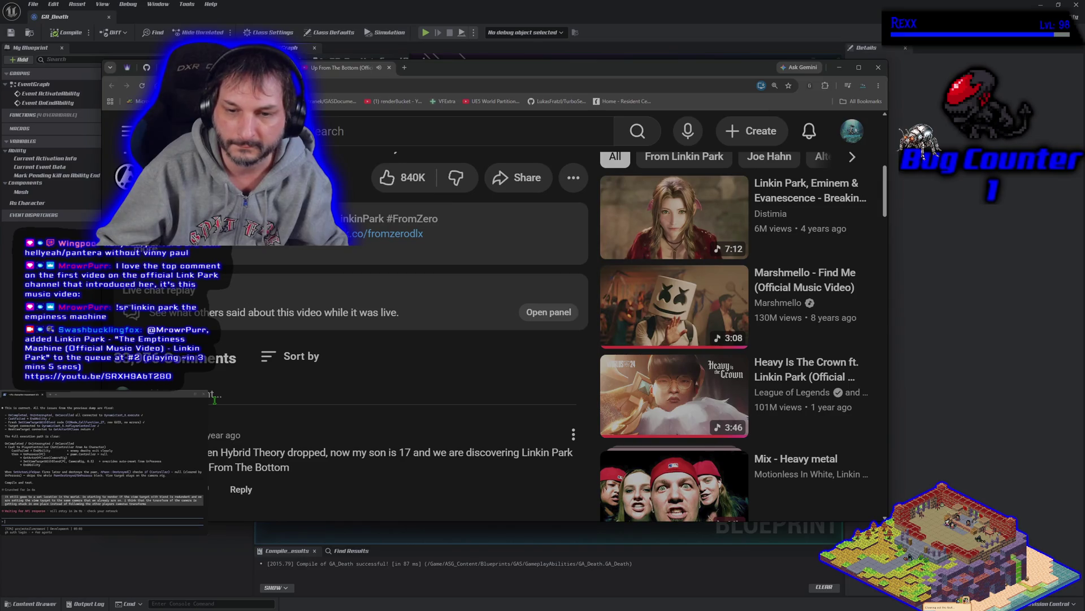
scroll(214, 400, "down", 2)
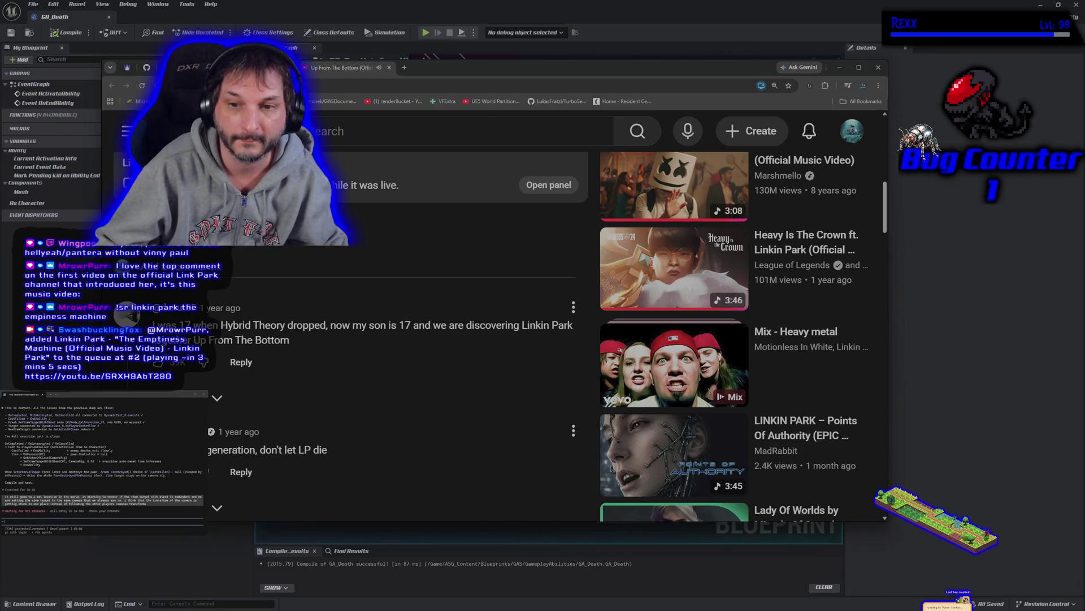
left_click_drag(154, 321, 315, 345)
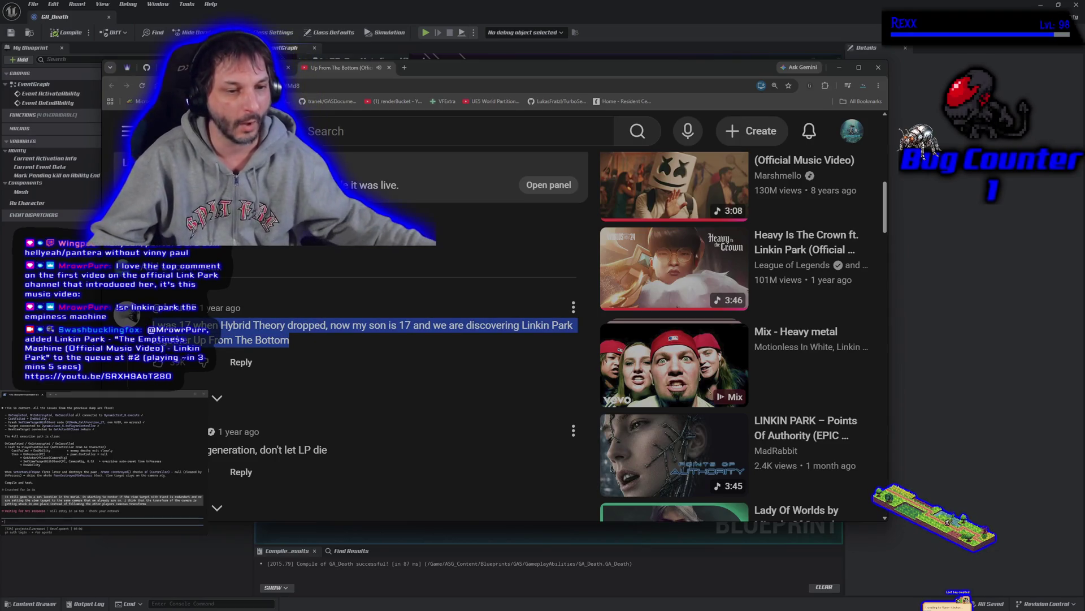
scroll(290, 368, "up", 3)
scroll(290, 368, "up", 5)
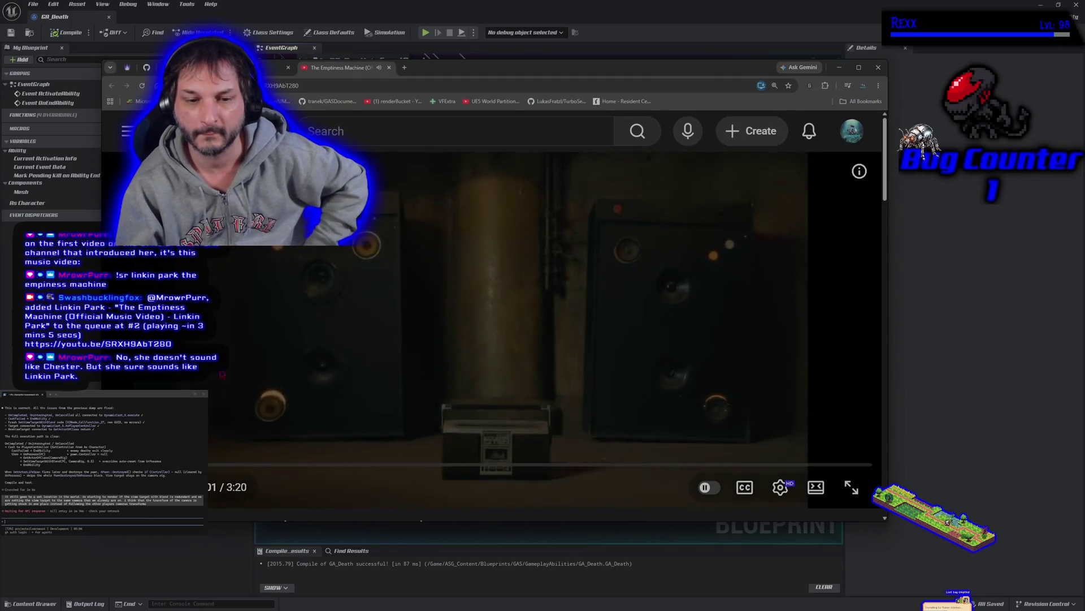
- Highlight the comment about sounding like Chester and return to the player
scroll(285, 435, "down", 4)
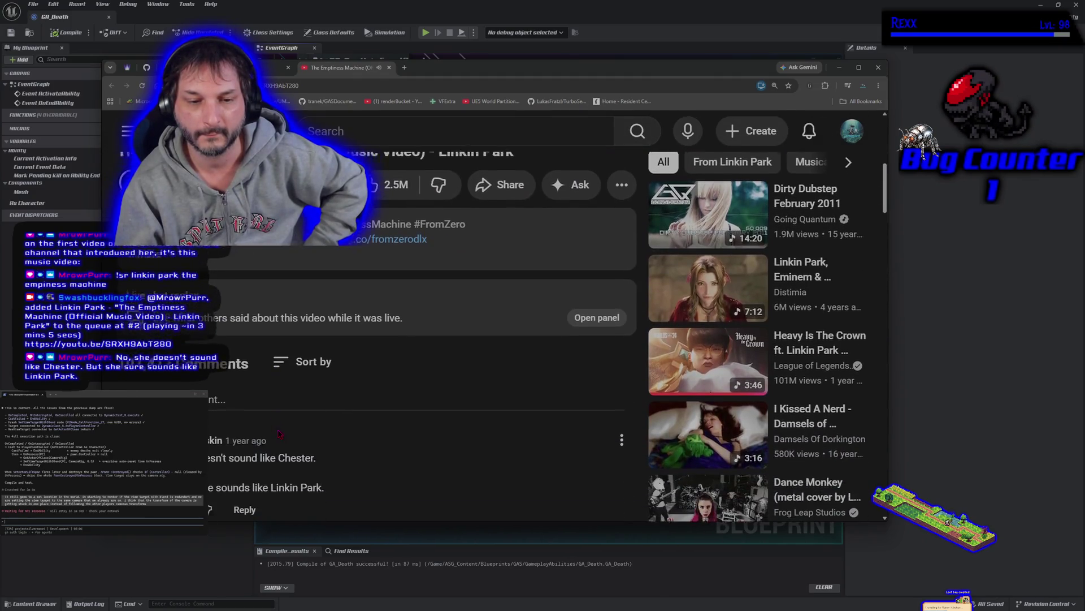
scroll(279, 434, "down", 1)
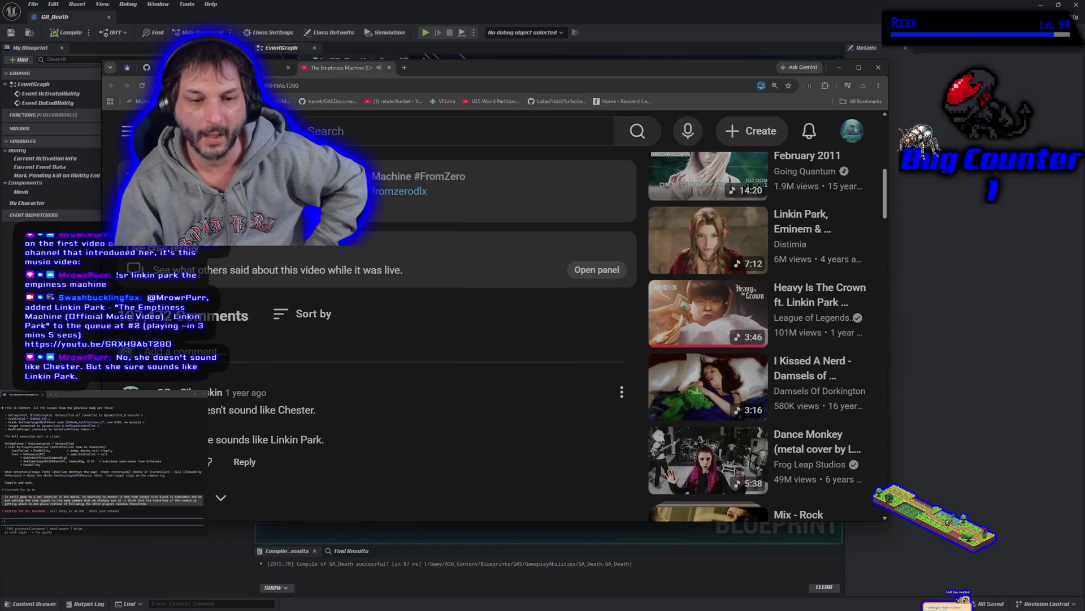
left_click_drag(198, 408, 339, 454)
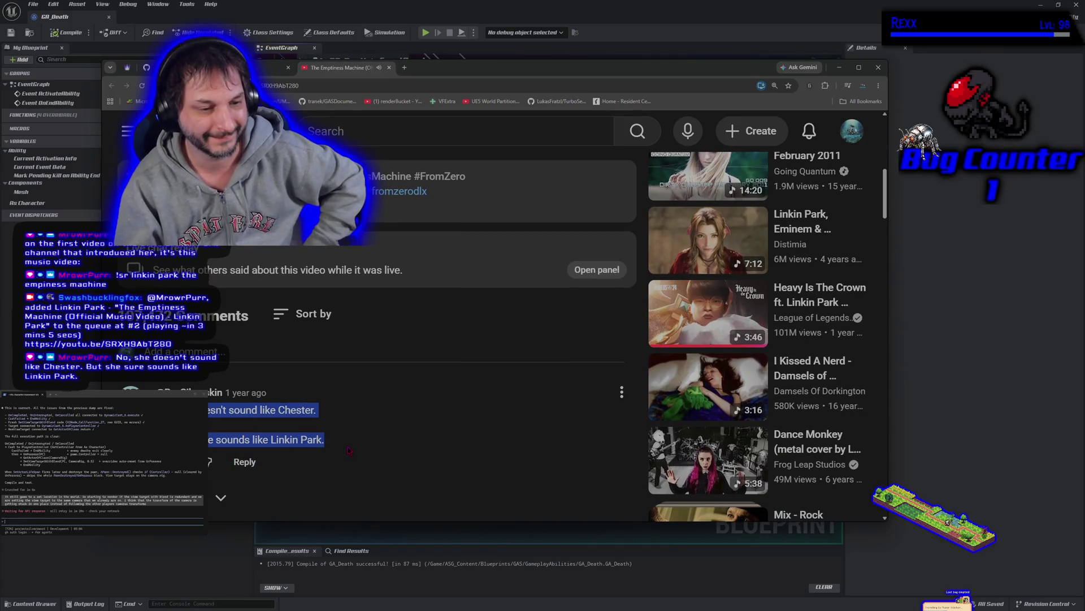
scroll(349, 450, "up", 8)
- Use theater layout, reposition the browser, pause the Linkin Park video near its end, and close the tab
key("t")
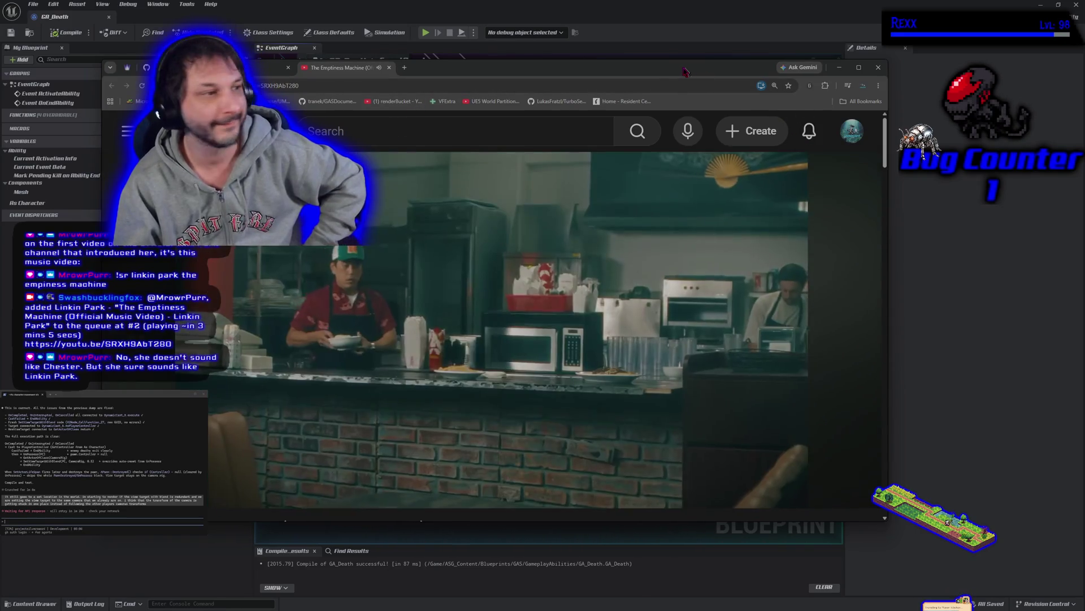
mouse_move(690, 72)
left_mouse_down()
mouse_move(637, 87)
mouse_move(661, 85)
left_mouse_up()
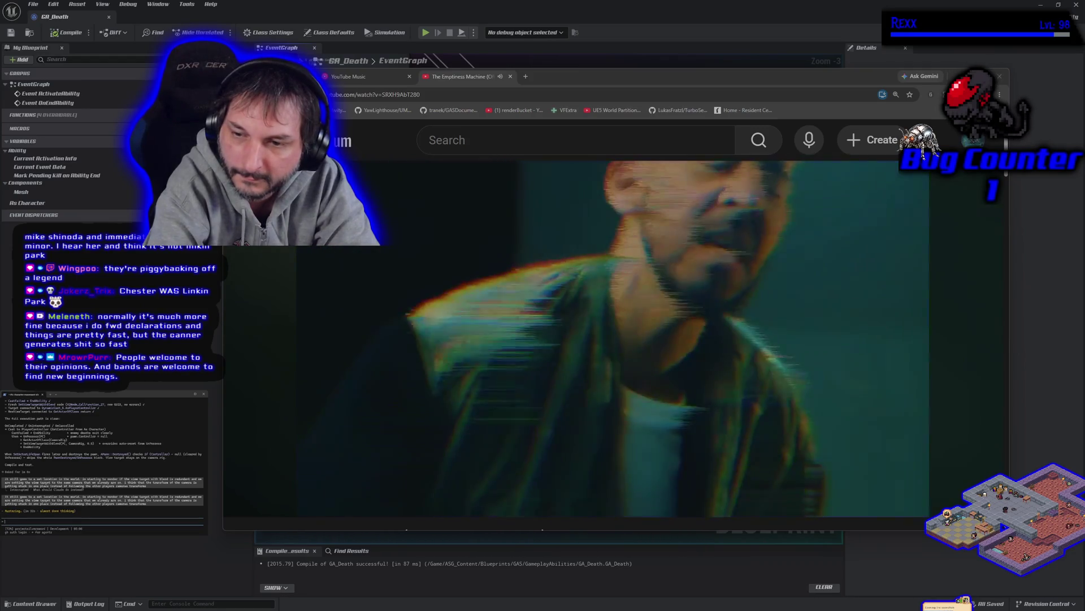
mouse_move(577, 339)
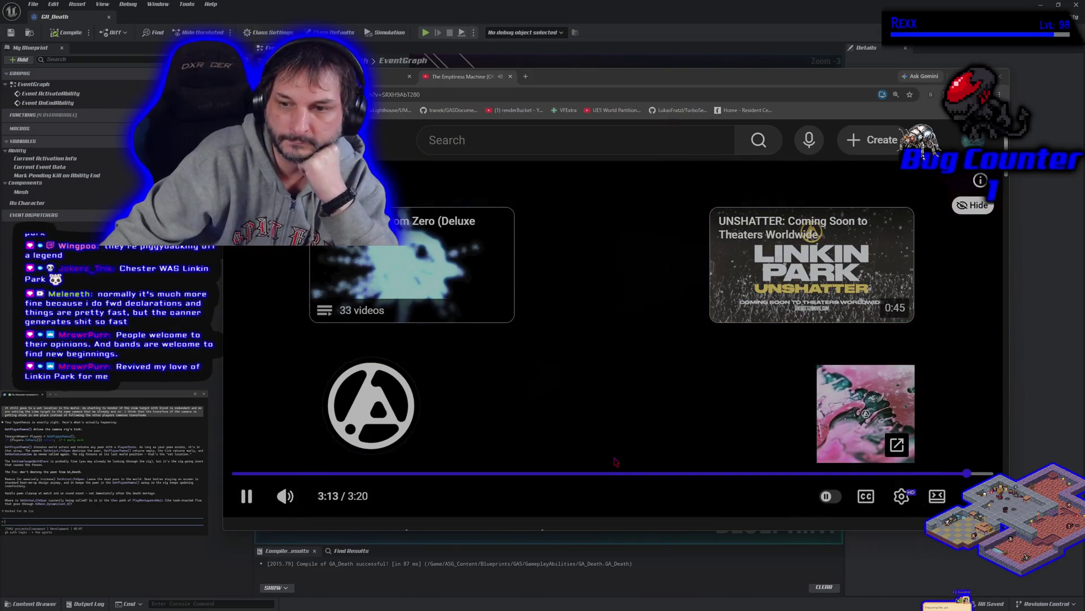
left_click(628, 441)
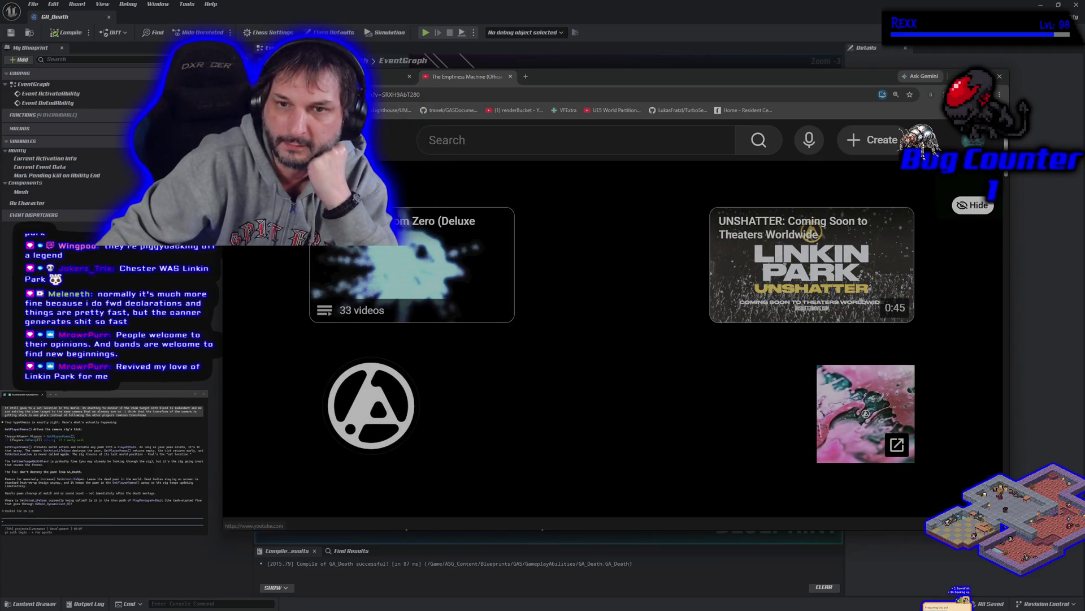
middle_click(454, 80)
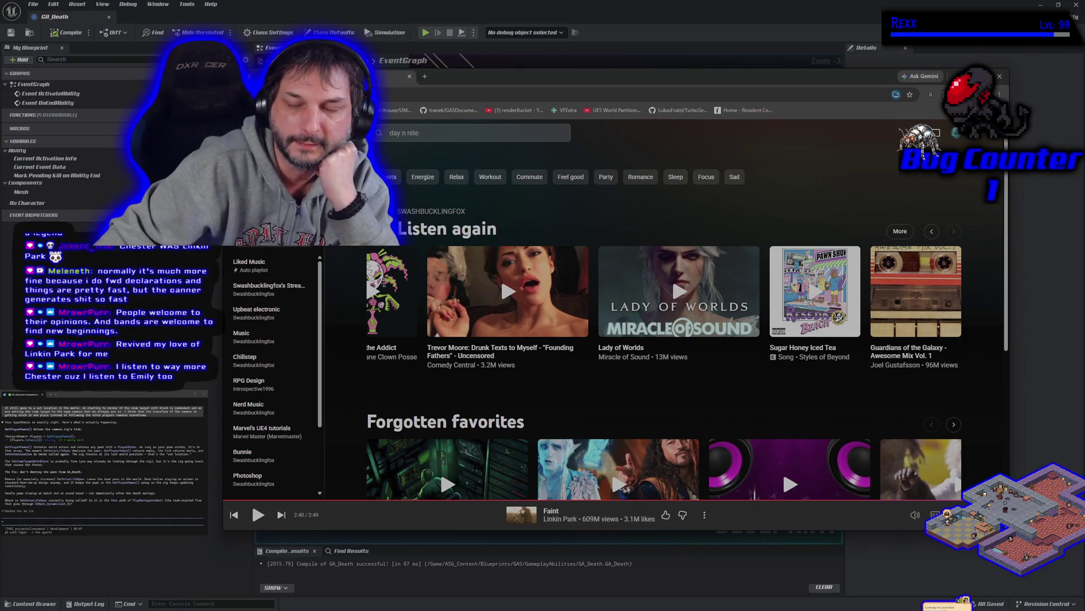
- Page back through the Listen again recommendations, then return the carousel to its first items
left_click(931, 232)
left_click(931, 231)
left_click(931, 231)
left_click(931, 231)
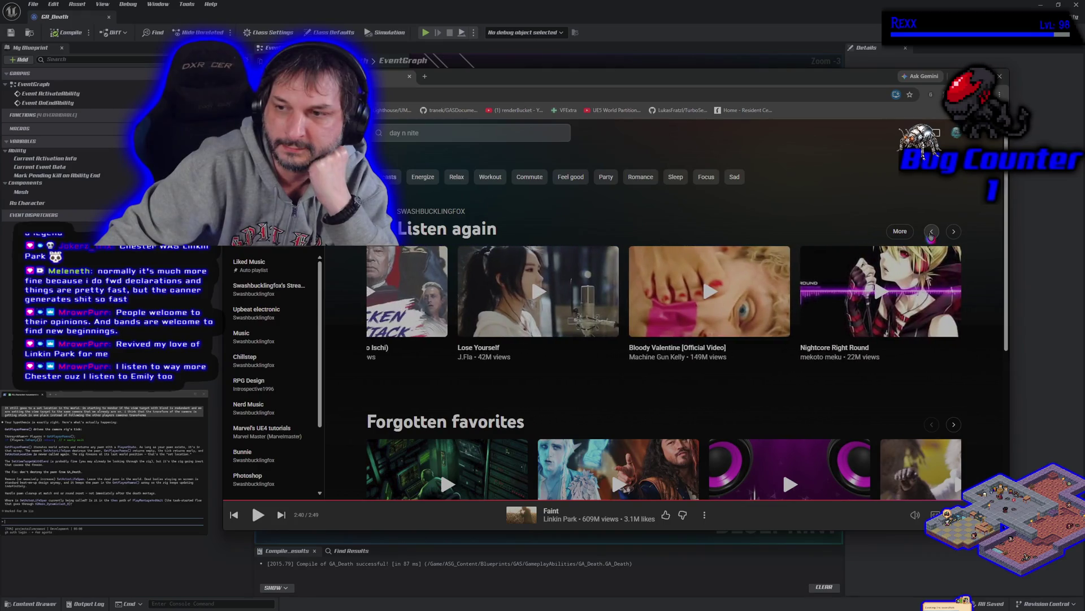
left_click(931, 232)
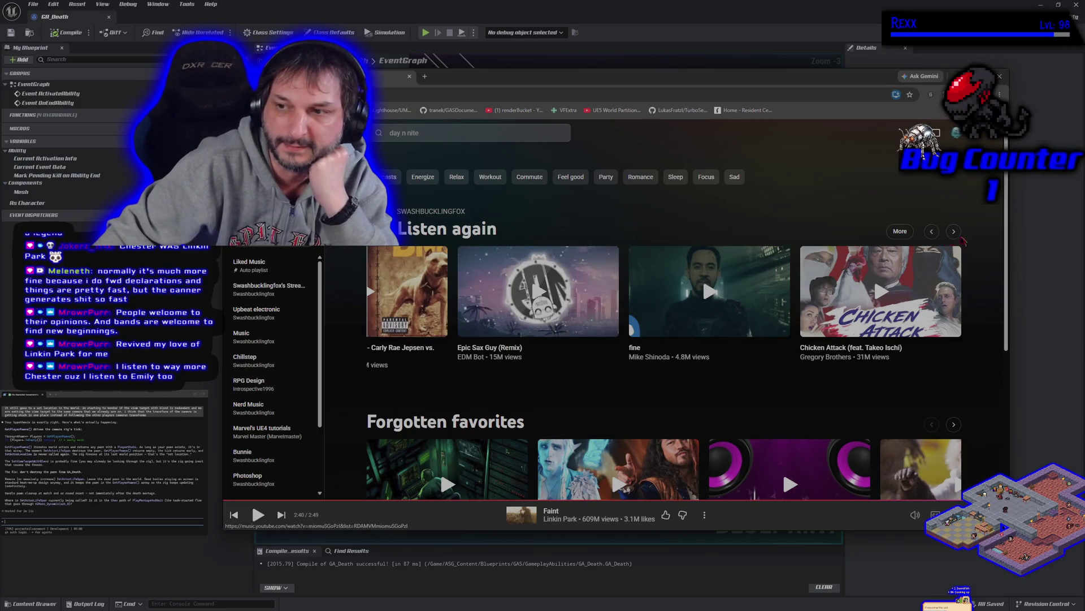
left_click(932, 232)
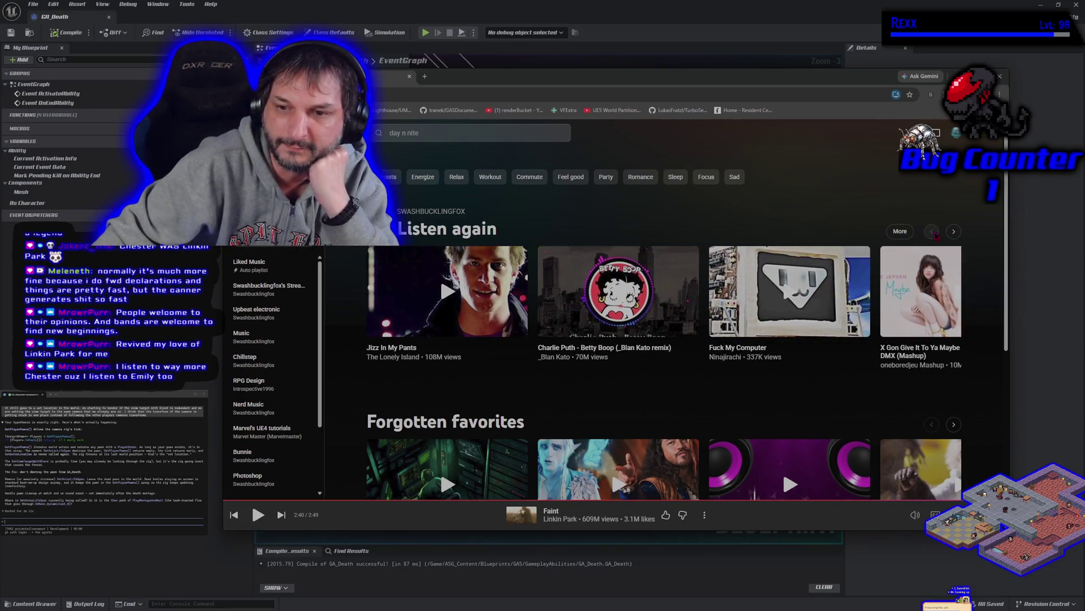
- Scroll the YouTube Music home page down and back up
scroll(719, 403, "down", 3)
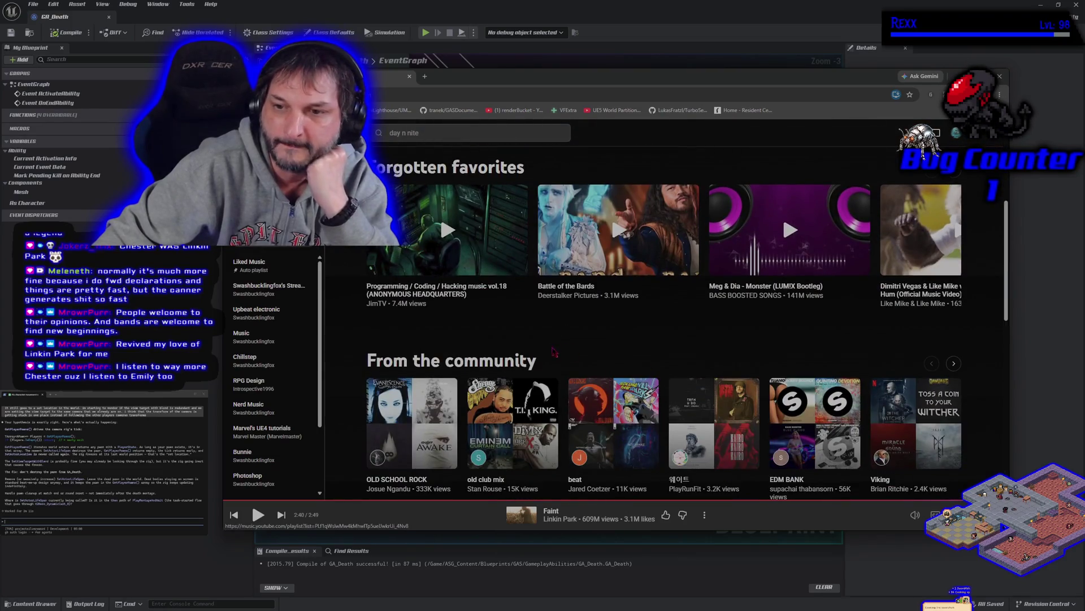
scroll(628, 383, "up", 3)
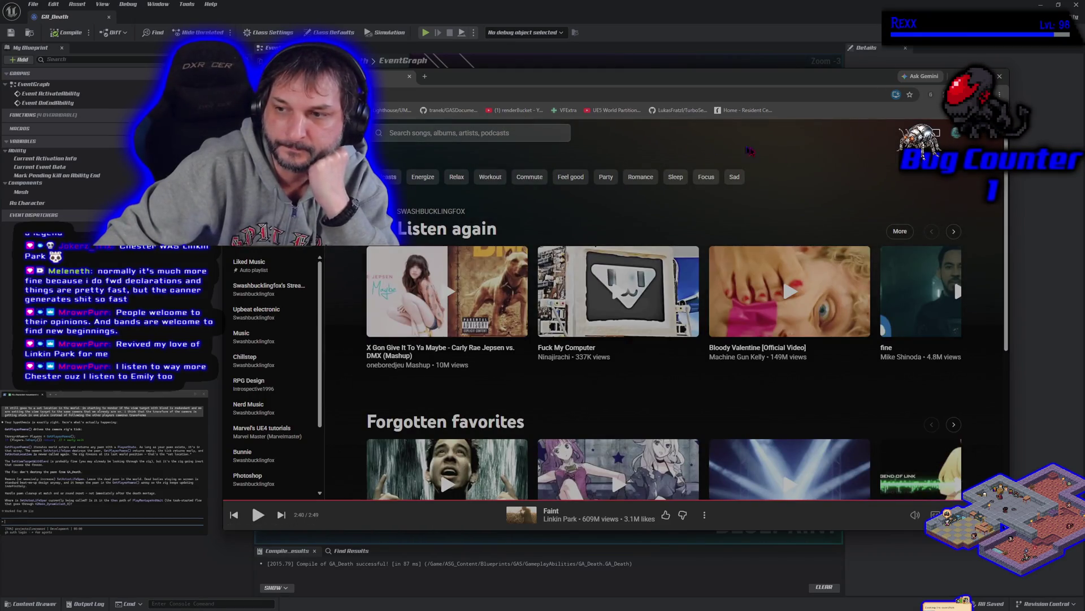
scroll(914, 294, "down", 3)
scroll(837, 248, "up", 3)
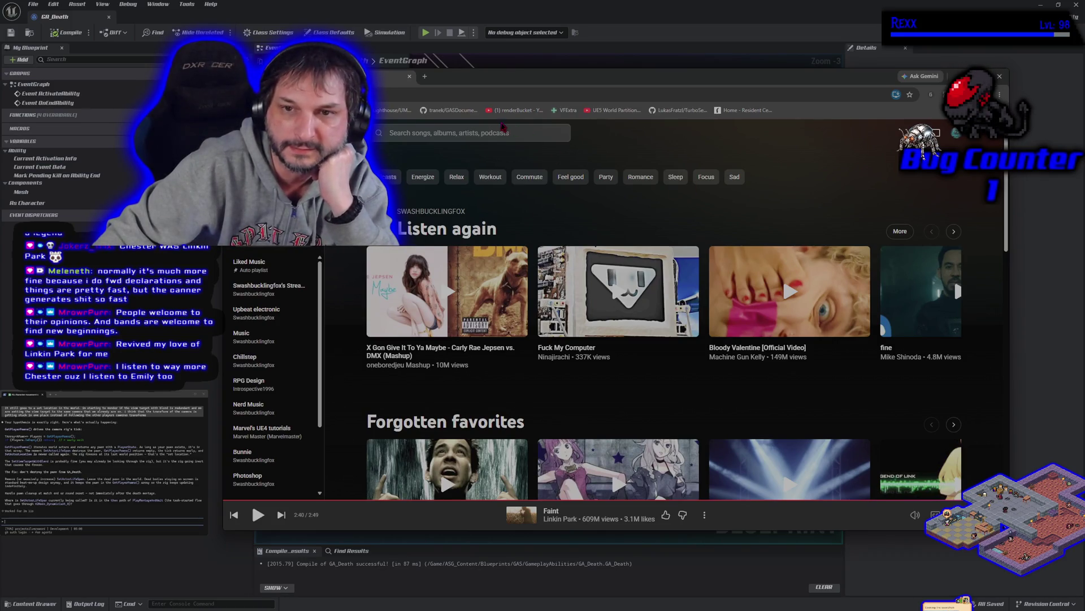
- Search YouTube Music for 'fort minor remember the name' and play the Remember the Name video
left_click(468, 132)
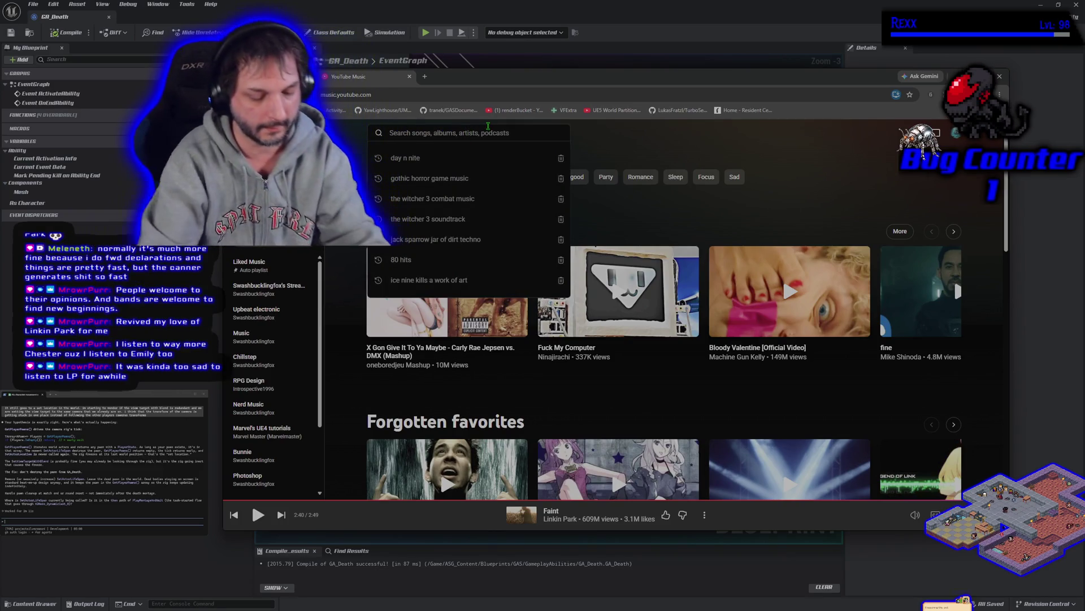
type("fort minor")
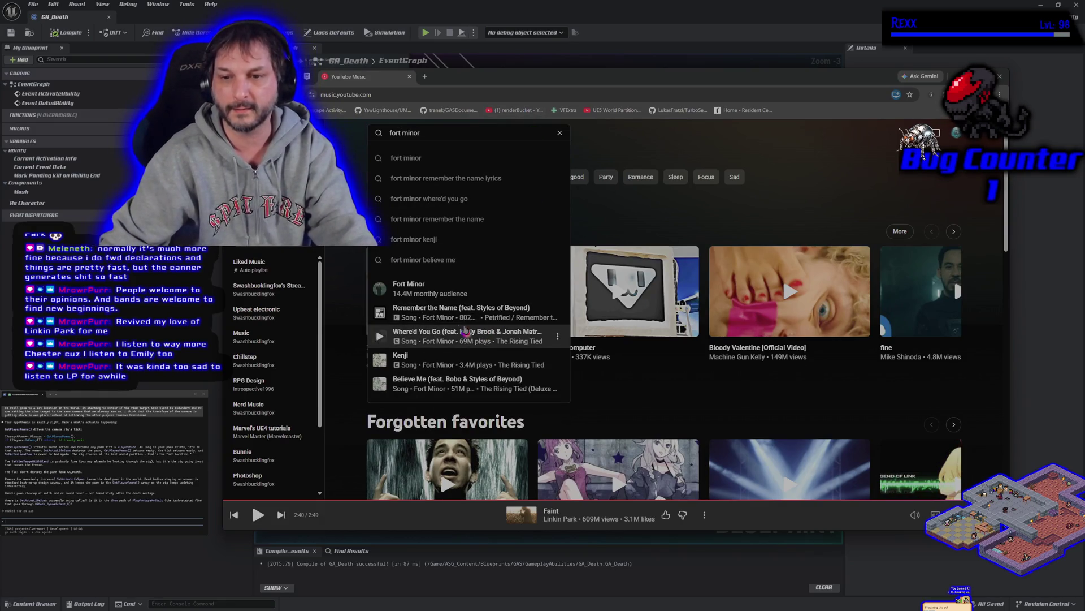
left_click(441, 213)
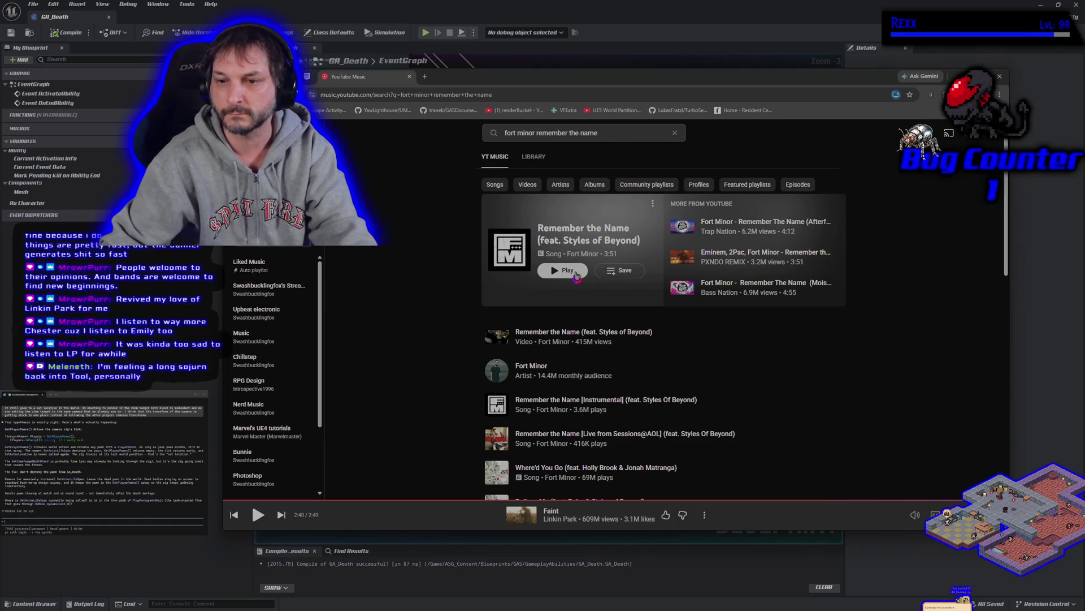
left_click(496, 337)
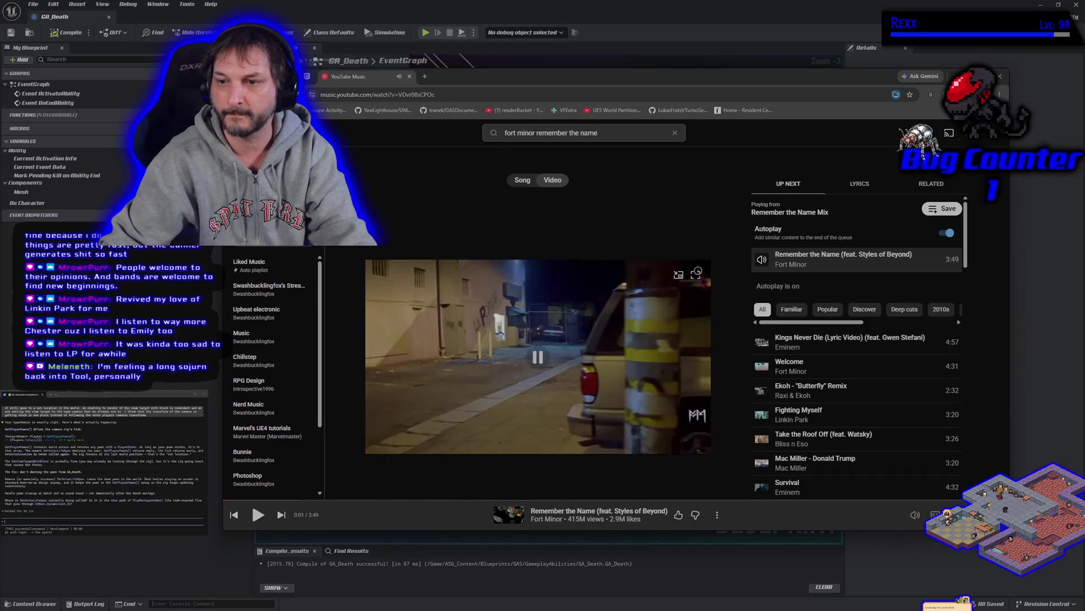
- Watch Remember the Name full screen, exit with Esc, then expand it to full screen again
left_click(700, 277)
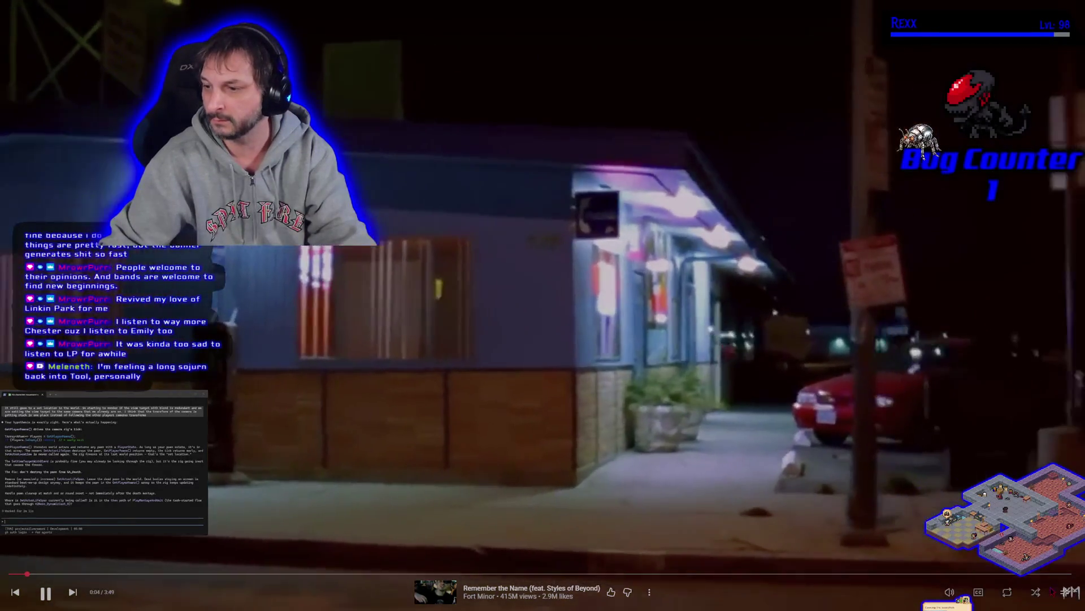
key("Escape")
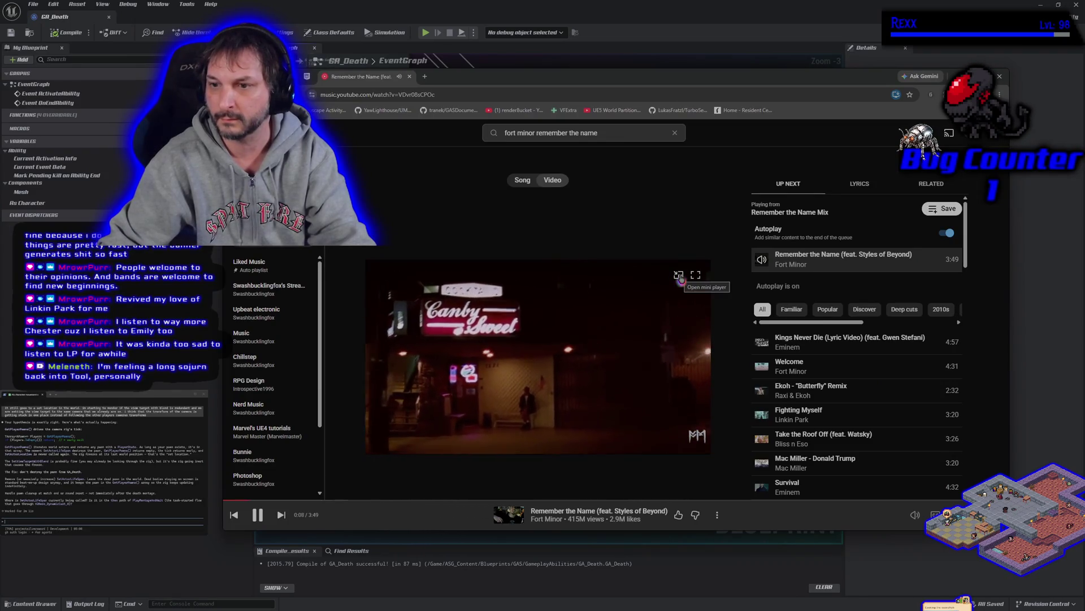
left_click(679, 276)
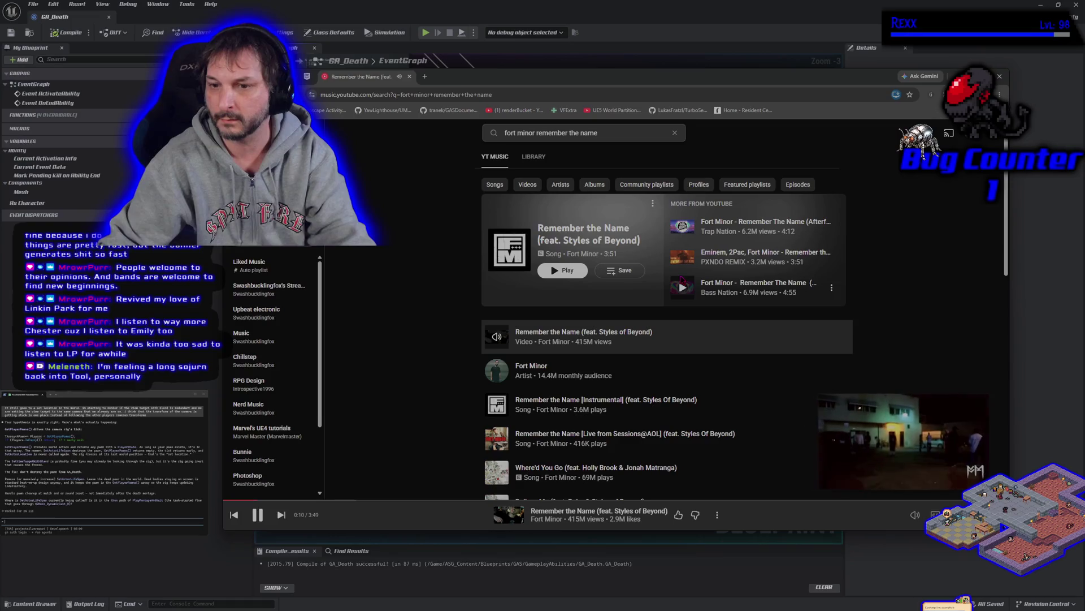
left_click(959, 408)
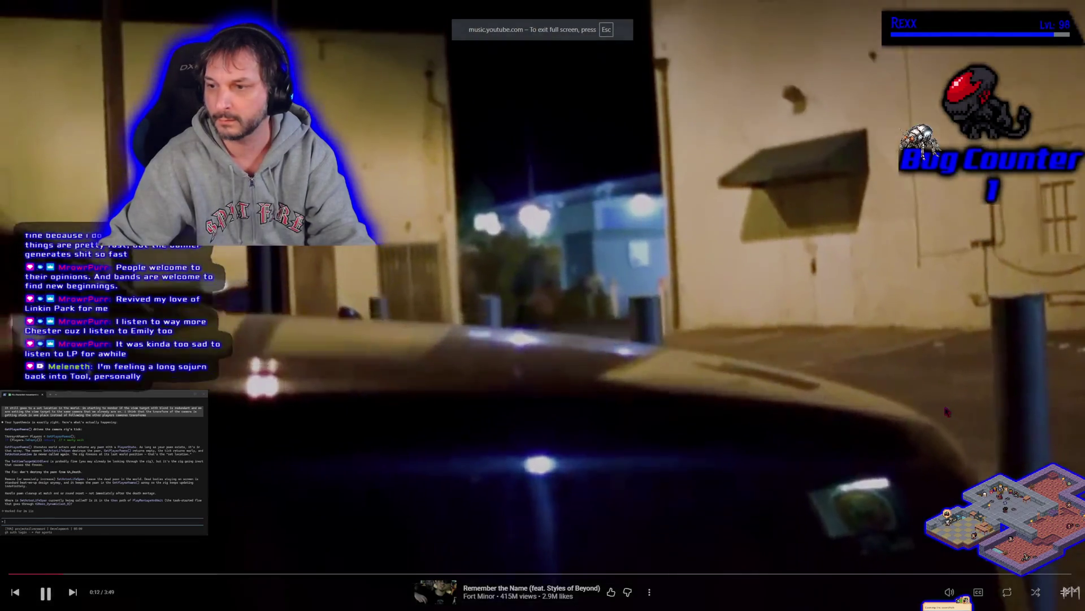